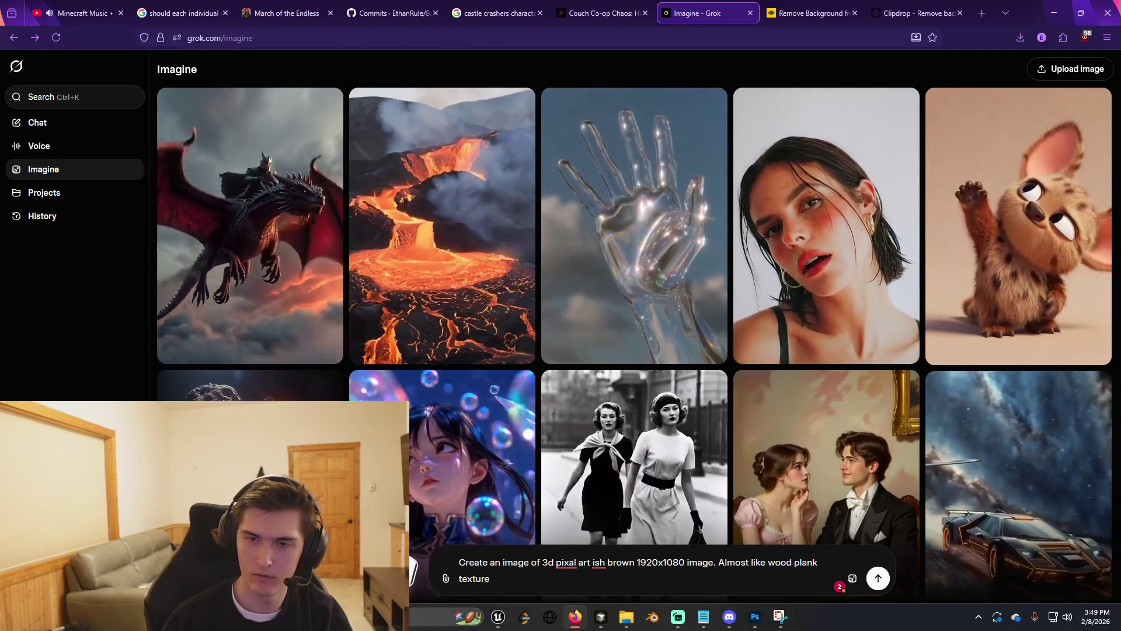
Fix 'artish', add 'light' before brown, and generate the light-brown pixel-art wood plank textures.
key(BackSpace)
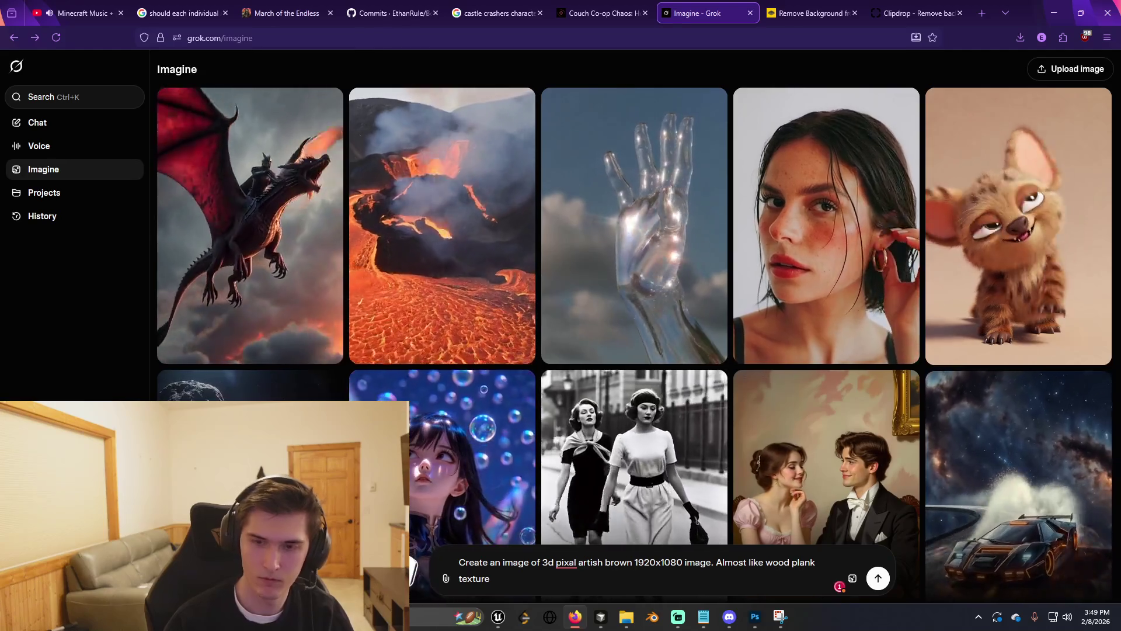
text(light)
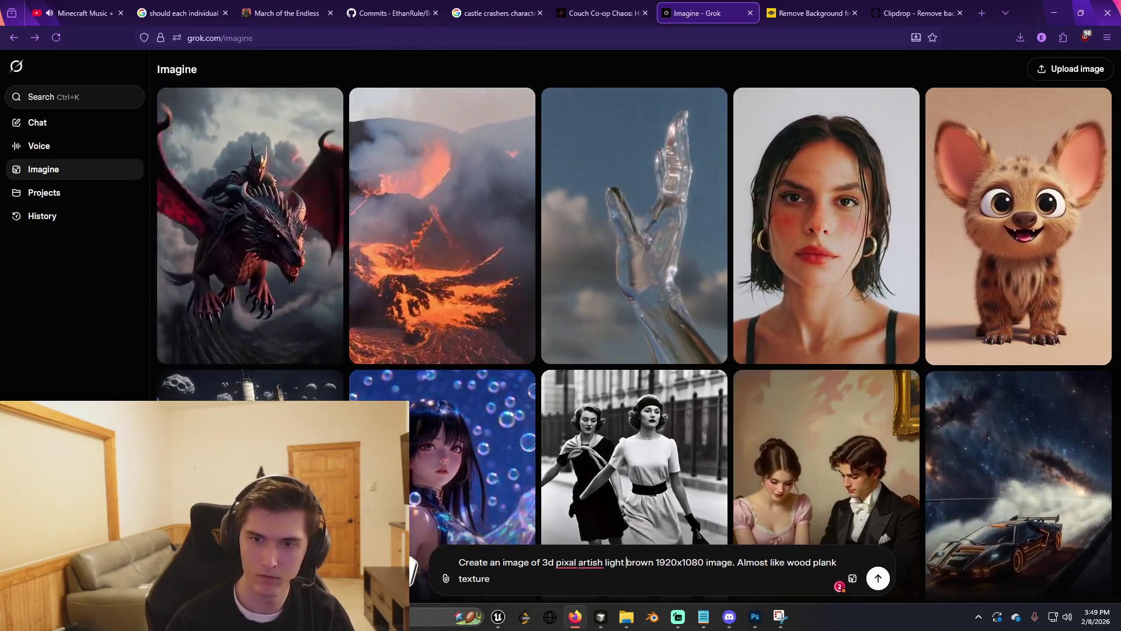
key(Return)
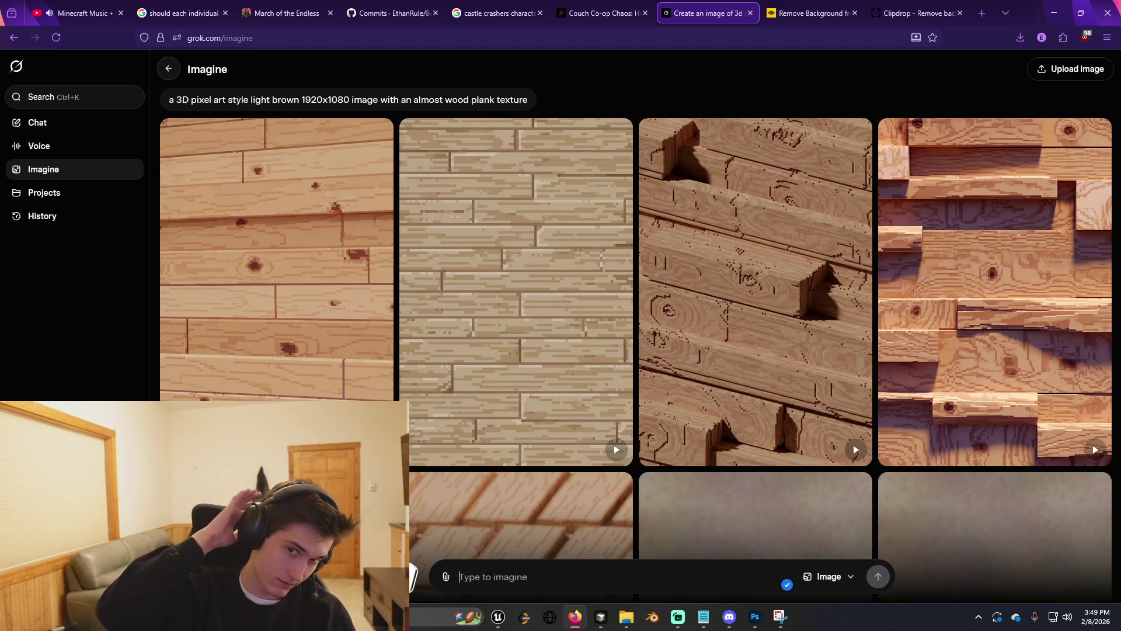
scroll(432, 378, down, 4)
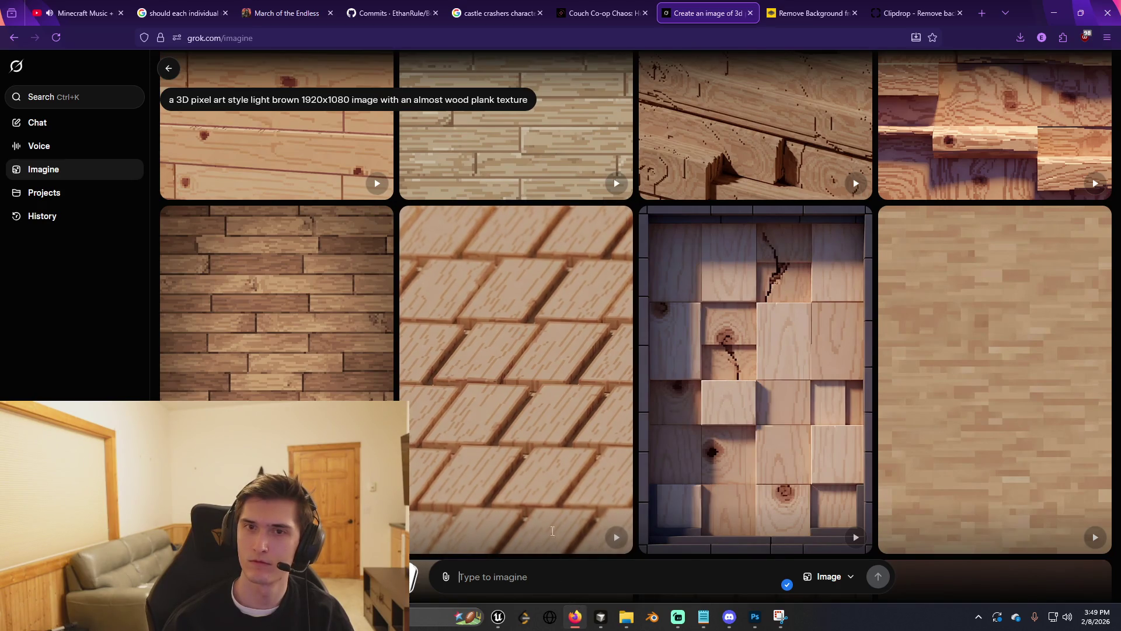
click(488, 99)
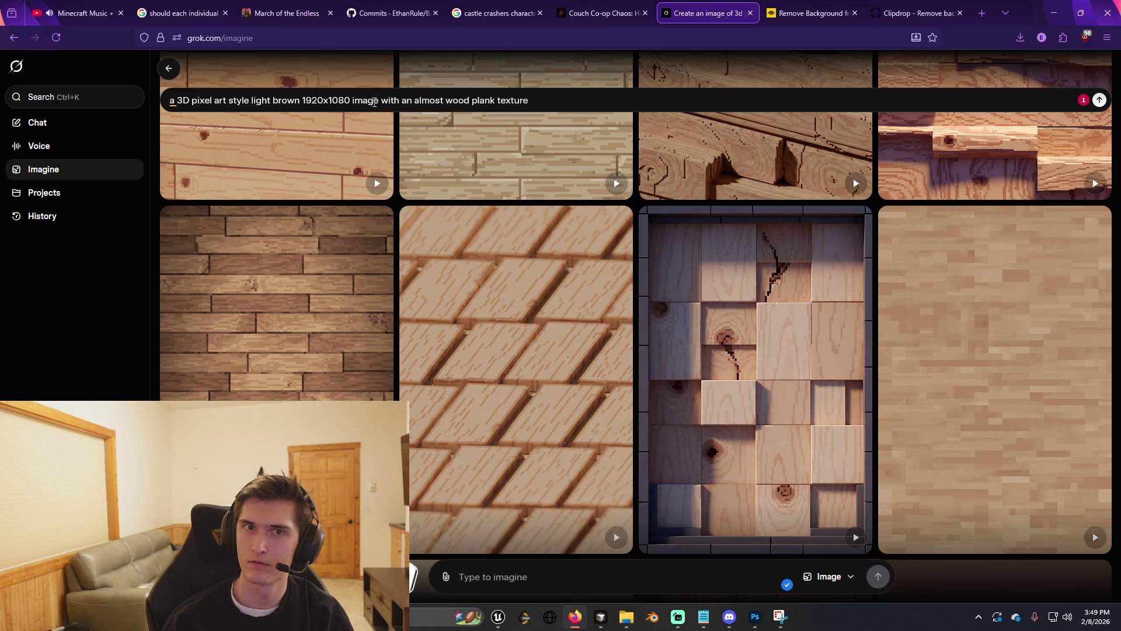
Remove 'with an almost wood plank texture' from the prompt, regenerate, and browse the new blocky results.
drag(378, 101, 529, 100)
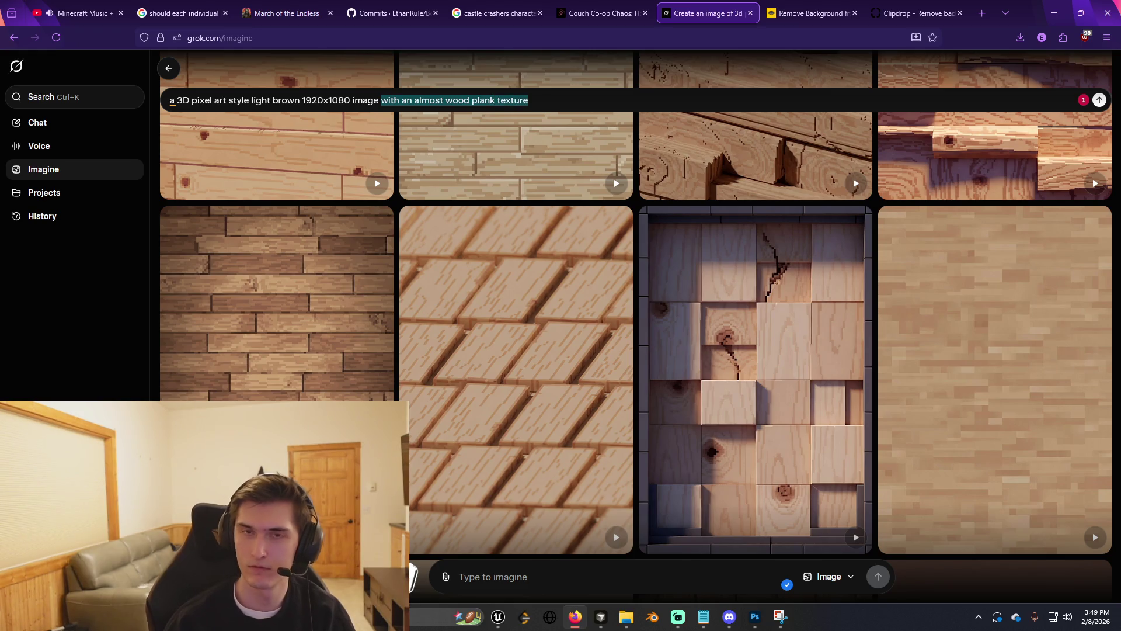
key(BackSpace)
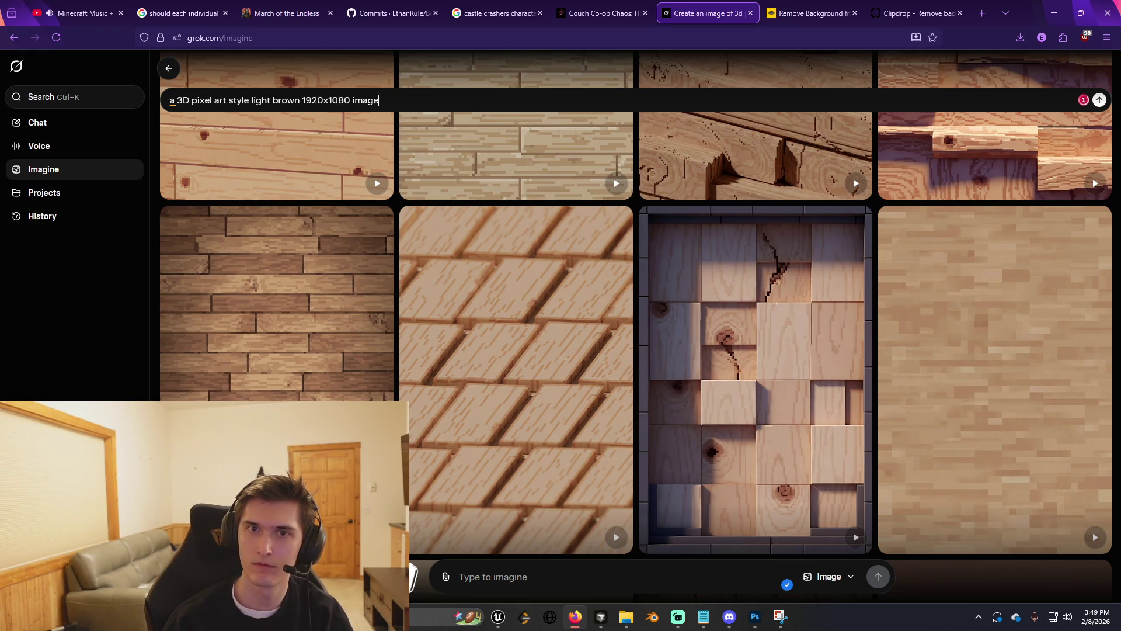
key(Return)
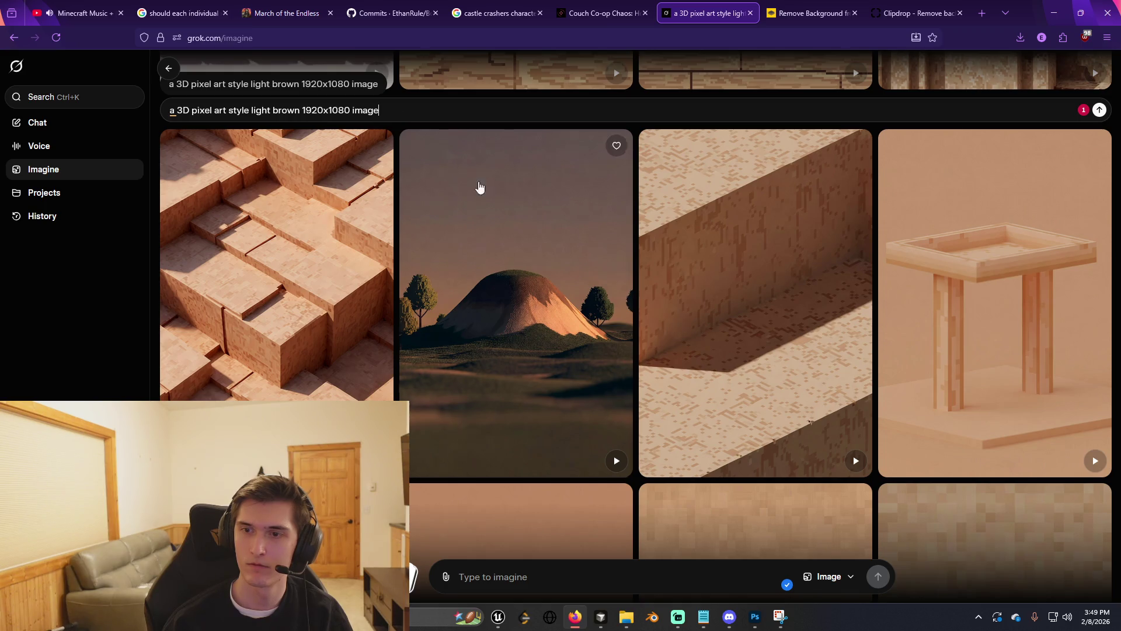
scroll(492, 208, down, 5)
scroll(492, 208, down, 3)
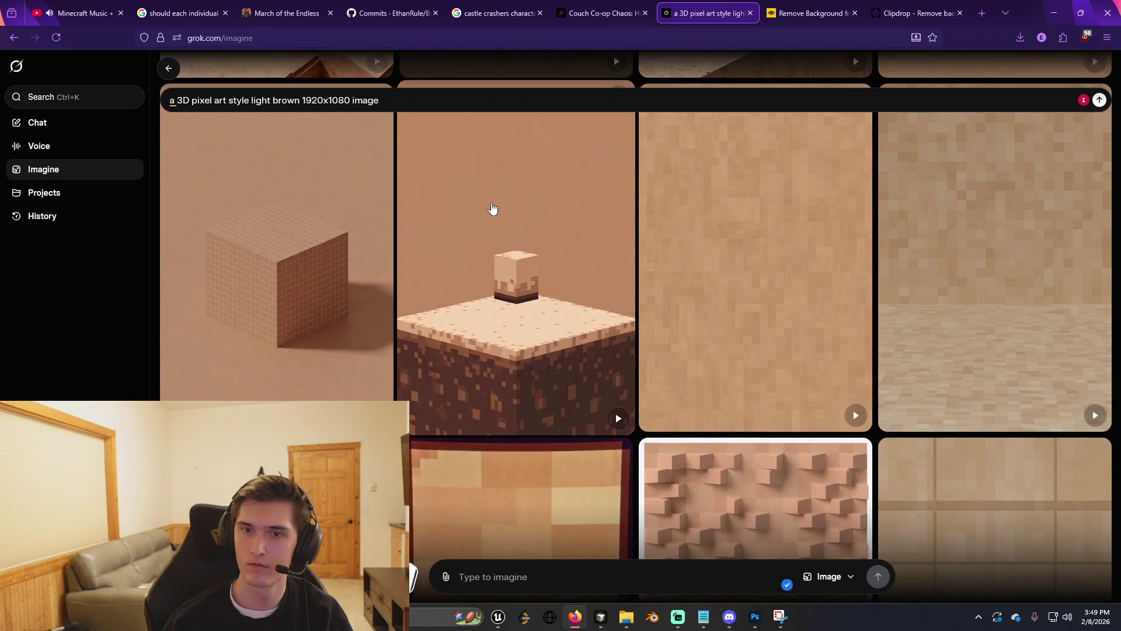
scroll(493, 208, down, 3)
scroll(492, 207, down, 2)
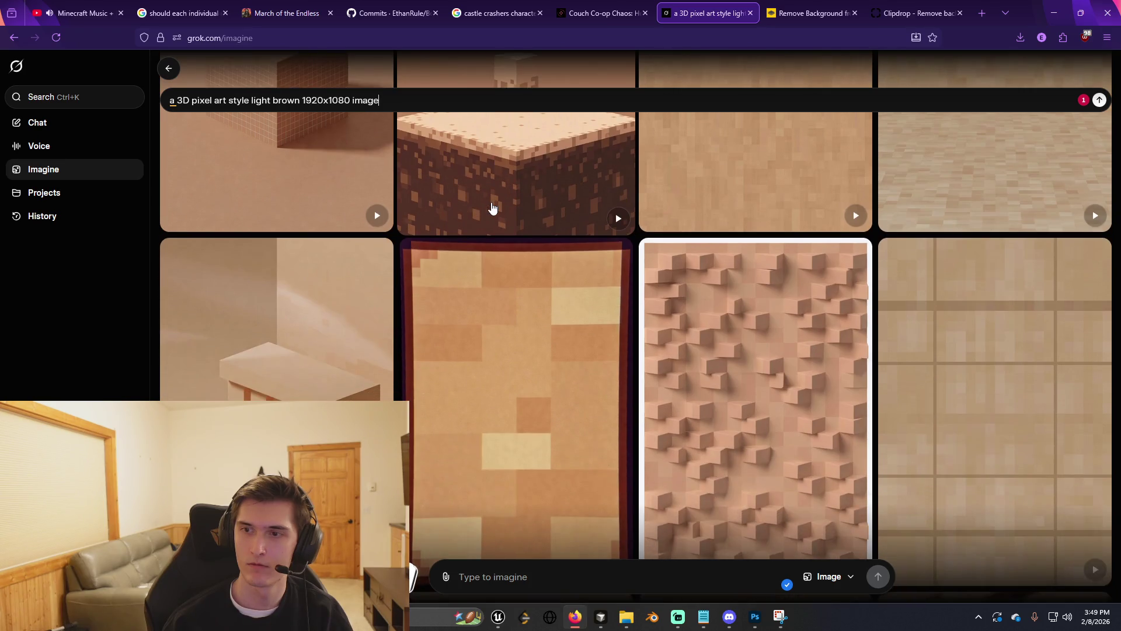
scroll(493, 208, down, 5)
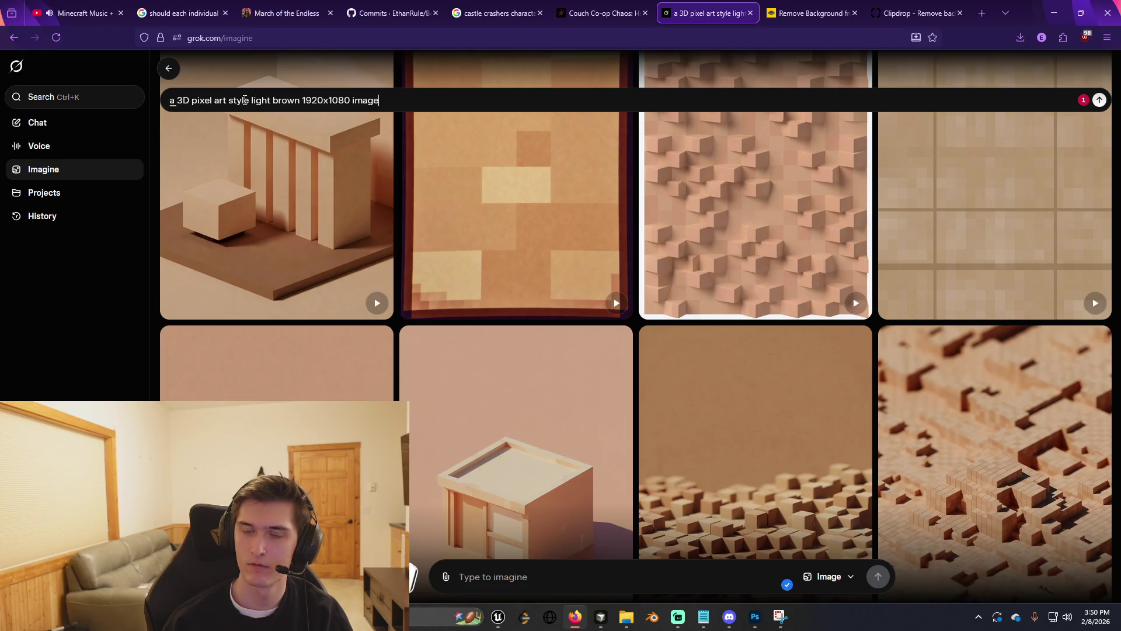
Append 'low poly, base for a character selection screen', drop '3D pixel' and the leading 'a', then generate.
text(low poly, base for a characte)
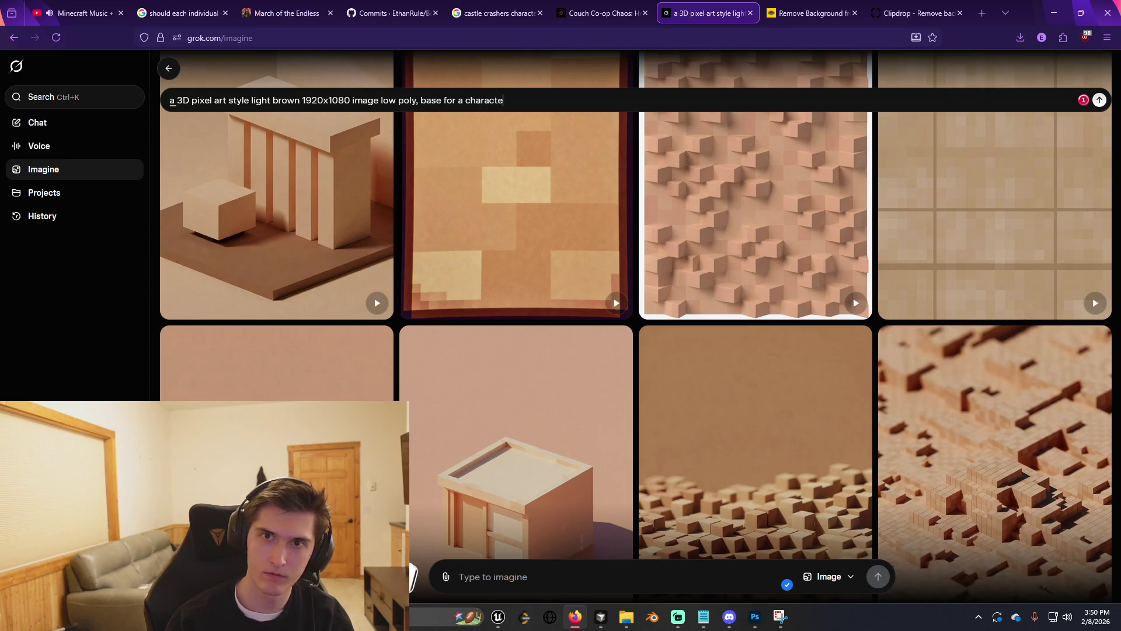
text(reen)
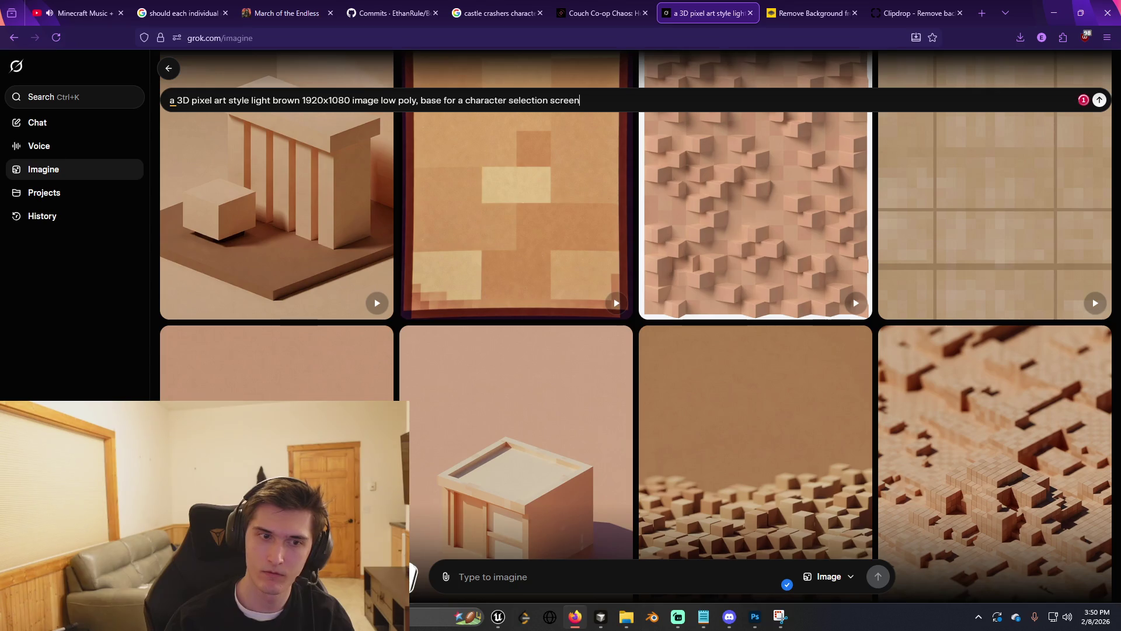
click(550, 100)
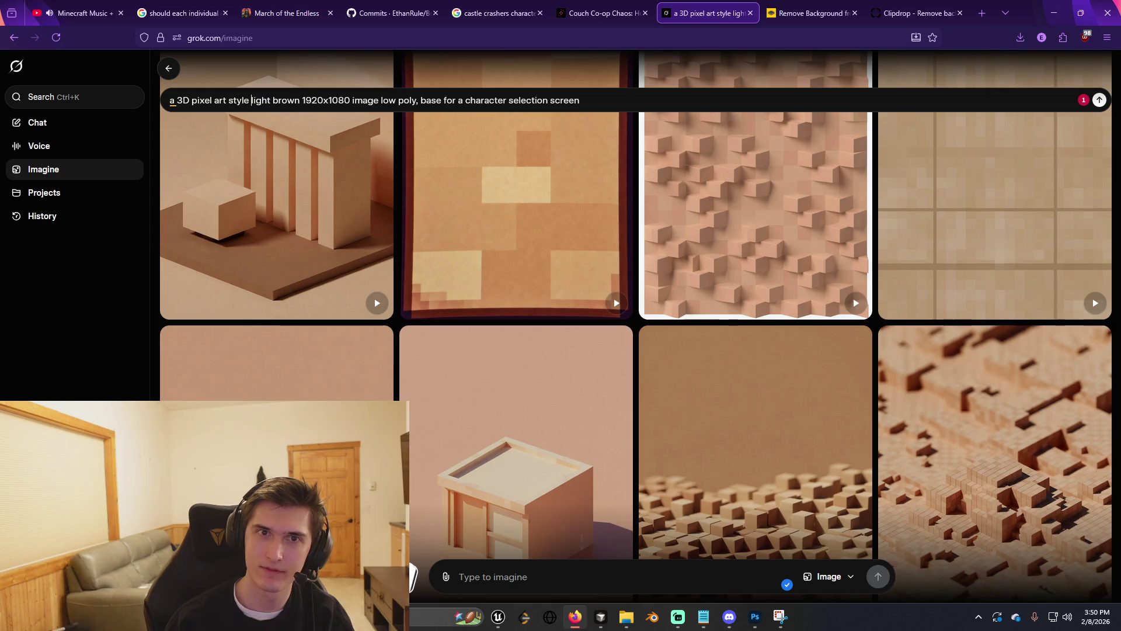
key(ctrl+shift+Left)
key(ctrl+shift+Left)
key(BackSpace)
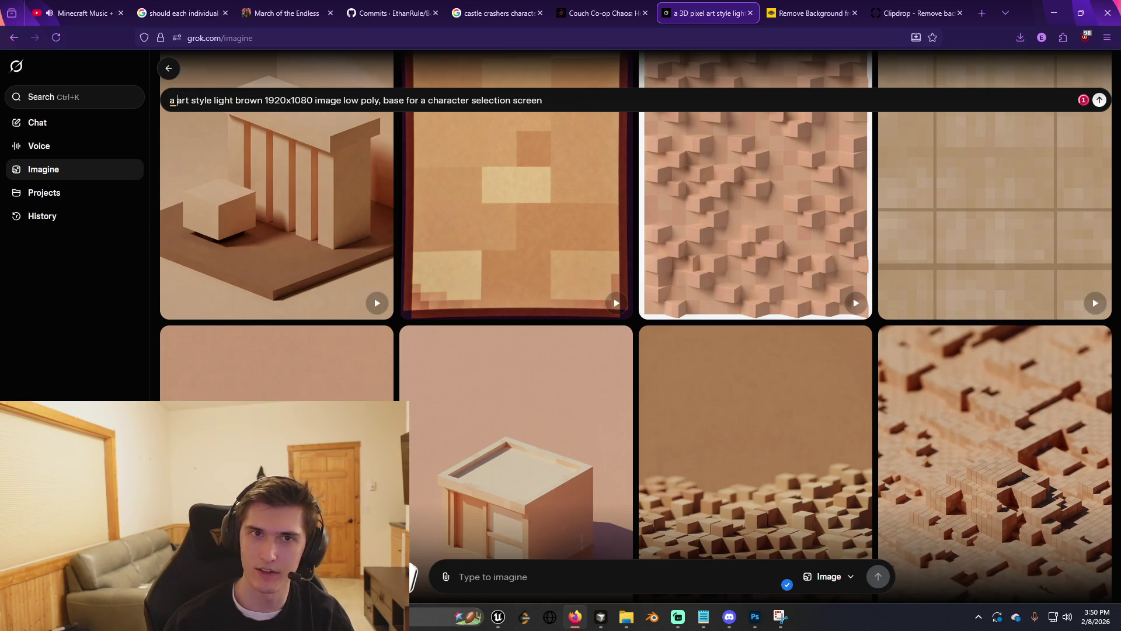
key(BackSpace)
key(BackSpace)
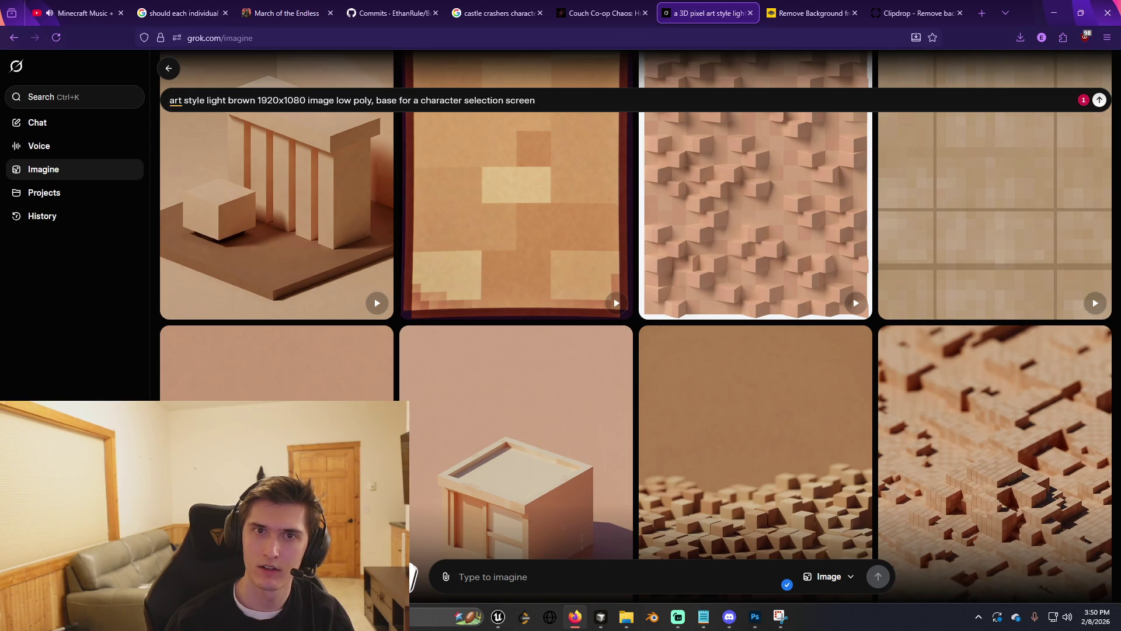
key(Return)
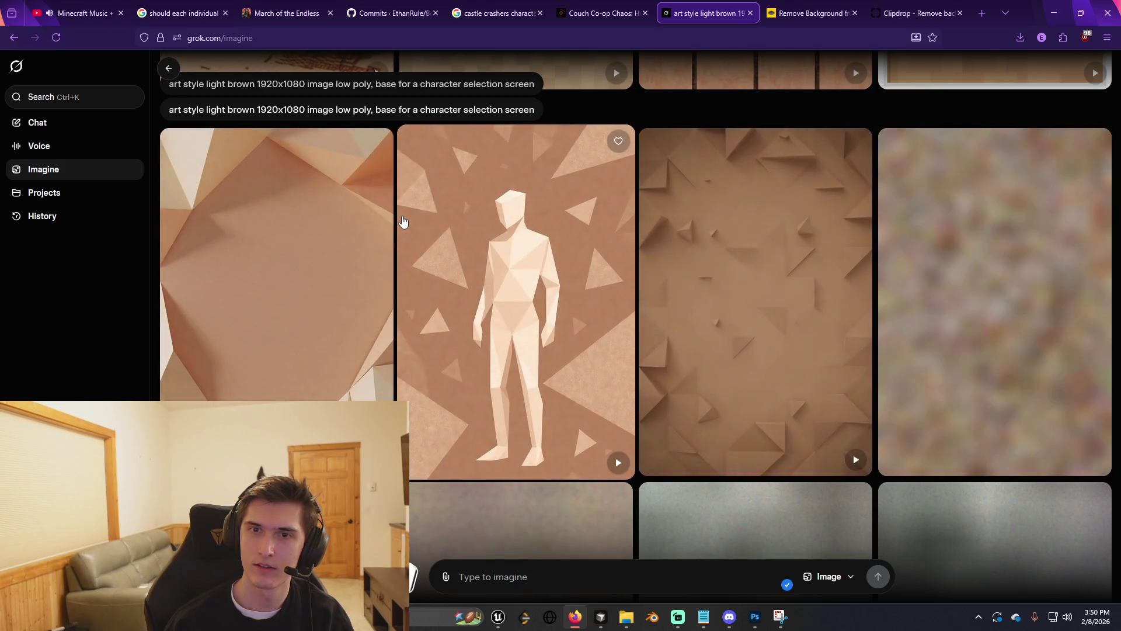
scroll(532, 243, down, 2)
scroll(539, 243, down, 1)
scroll(537, 230, down, 1)
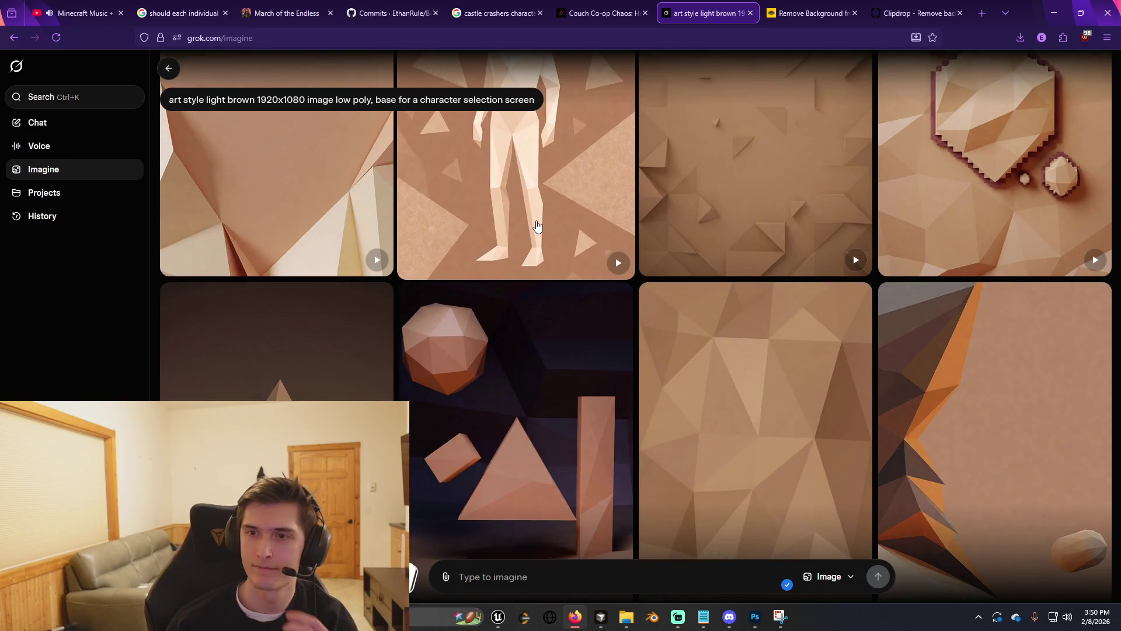
click(714, 212)
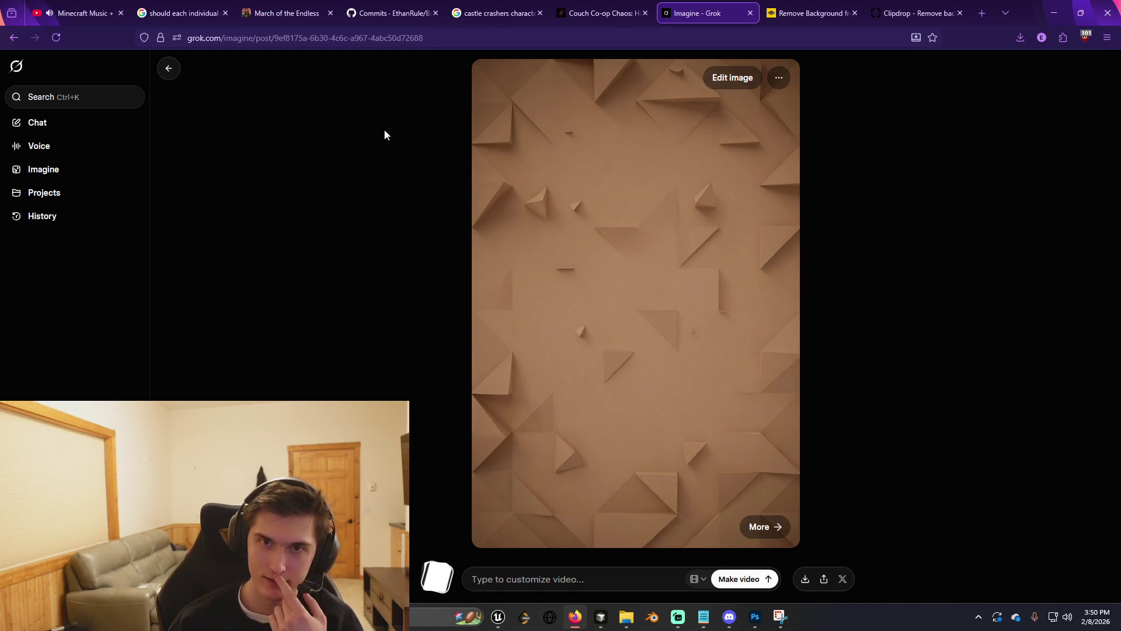
click(158, 68)
scroll(614, 296, down, 4)
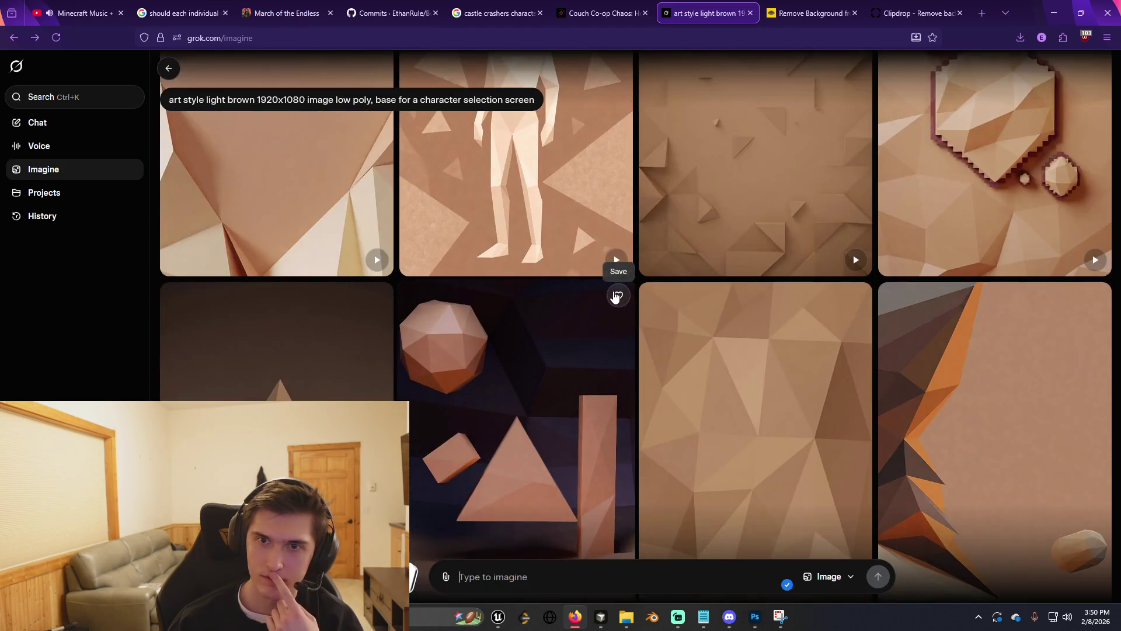
scroll(613, 297, down, 1)
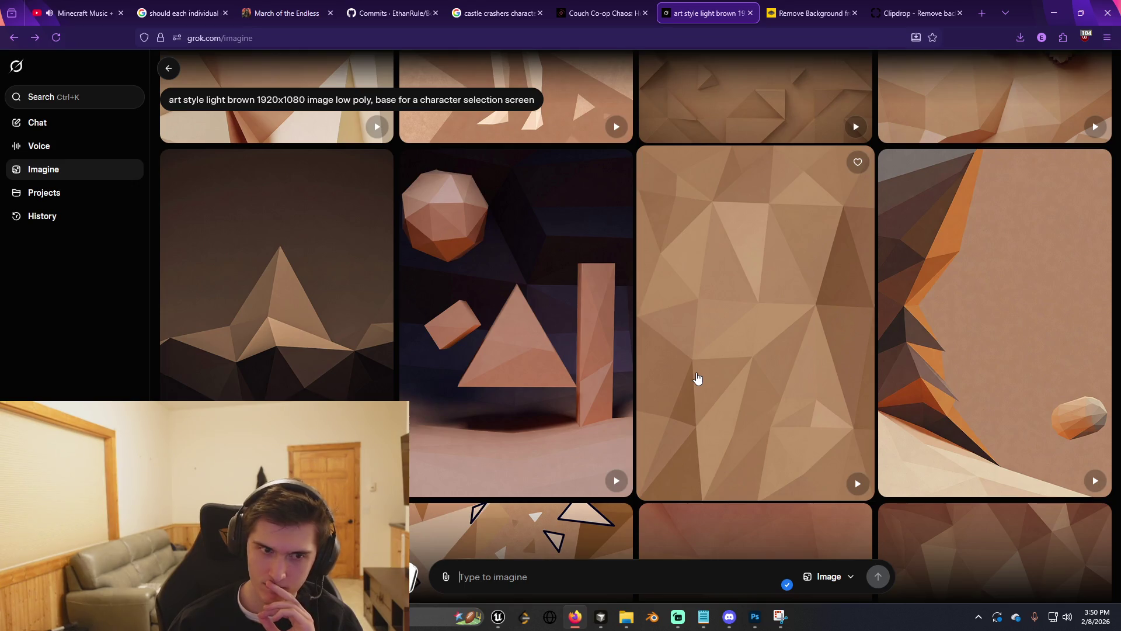
scroll(697, 379, down, 5)
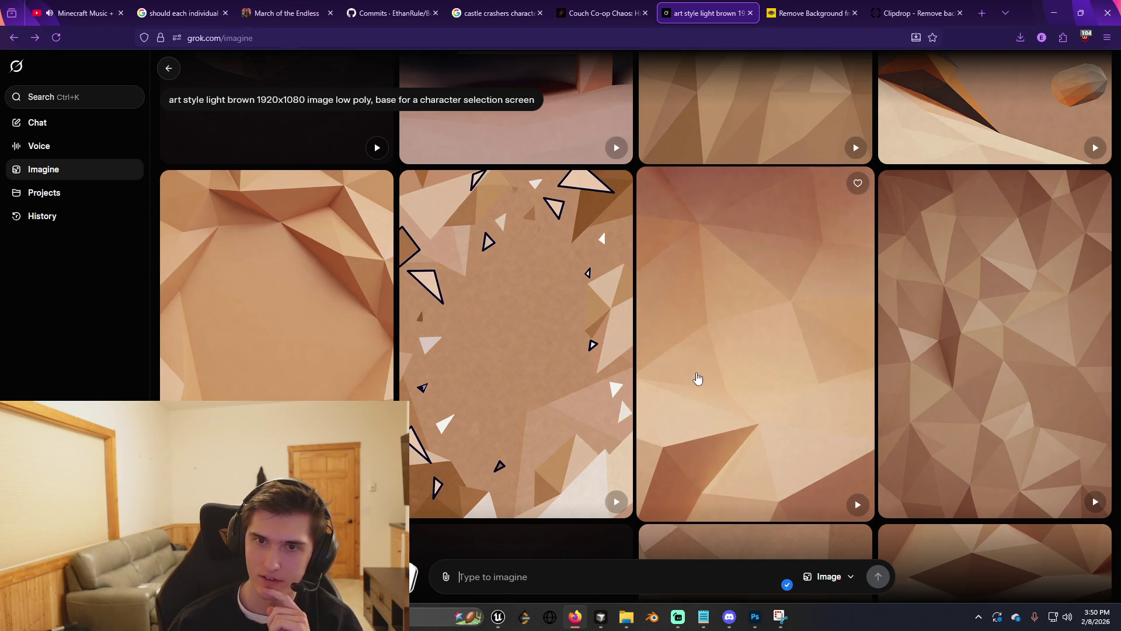
click(590, 336)
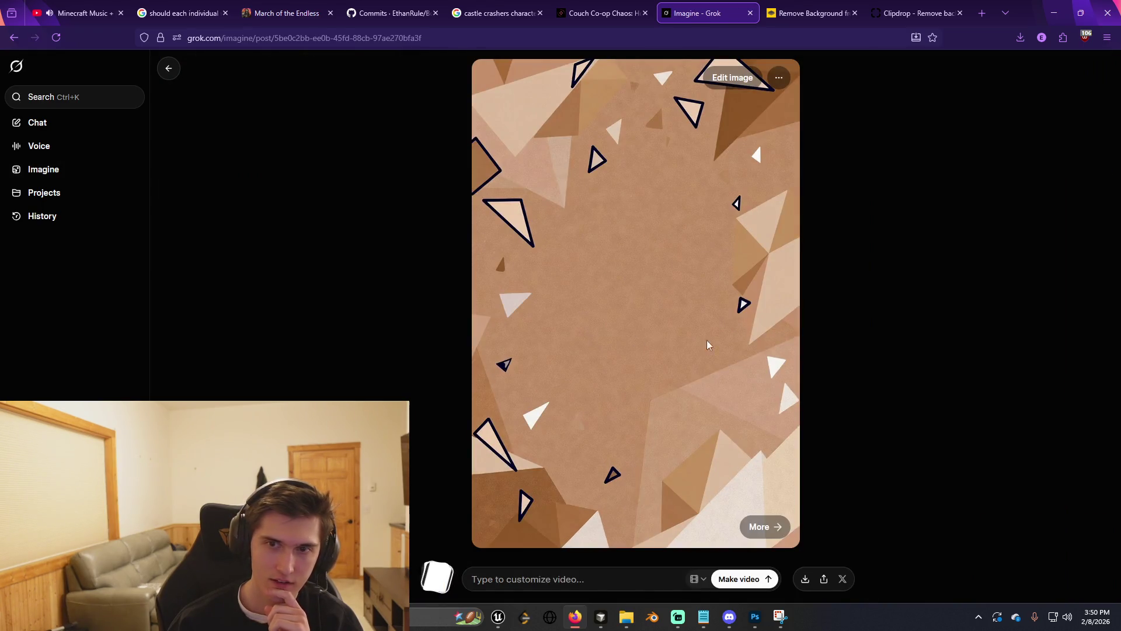
click(168, 69)
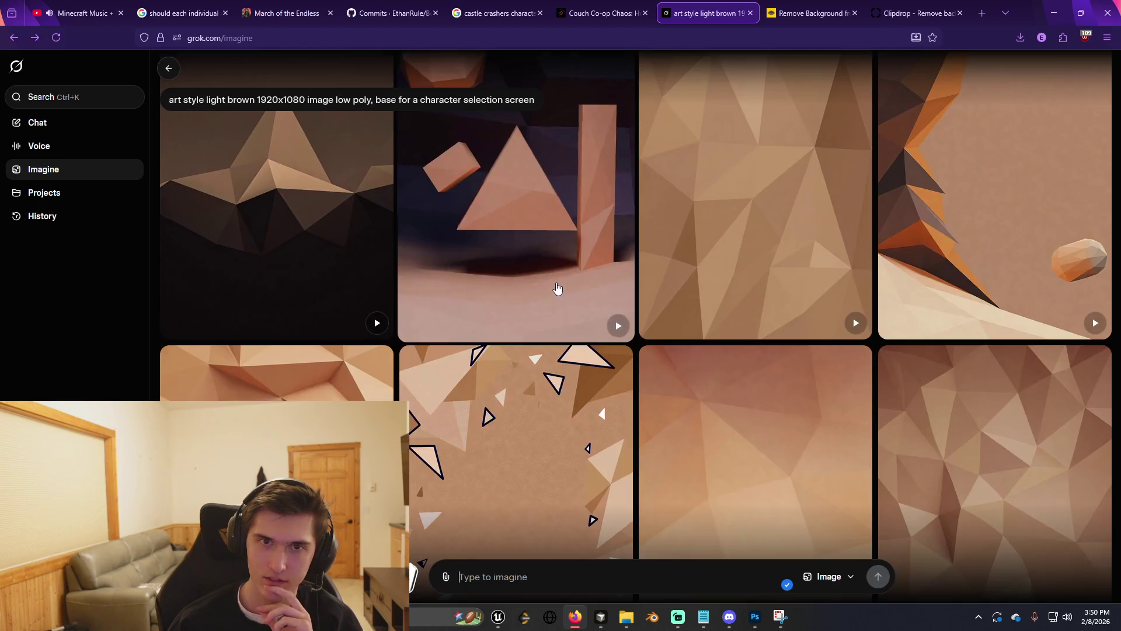
scroll(586, 304, down, 3)
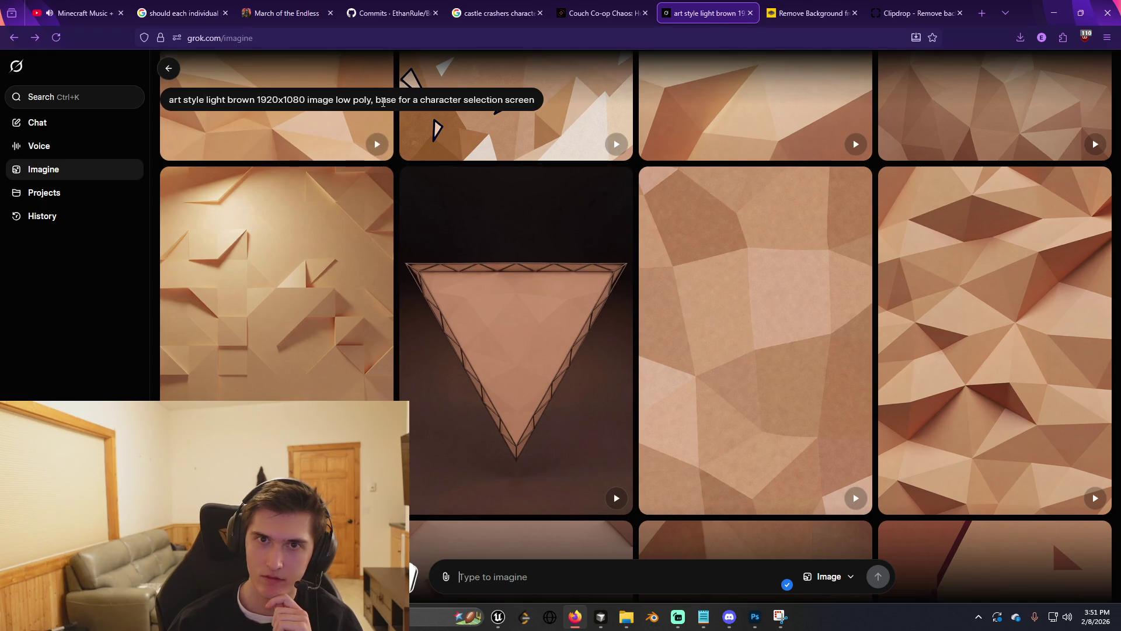
click(336, 100)
key(BackSpace)
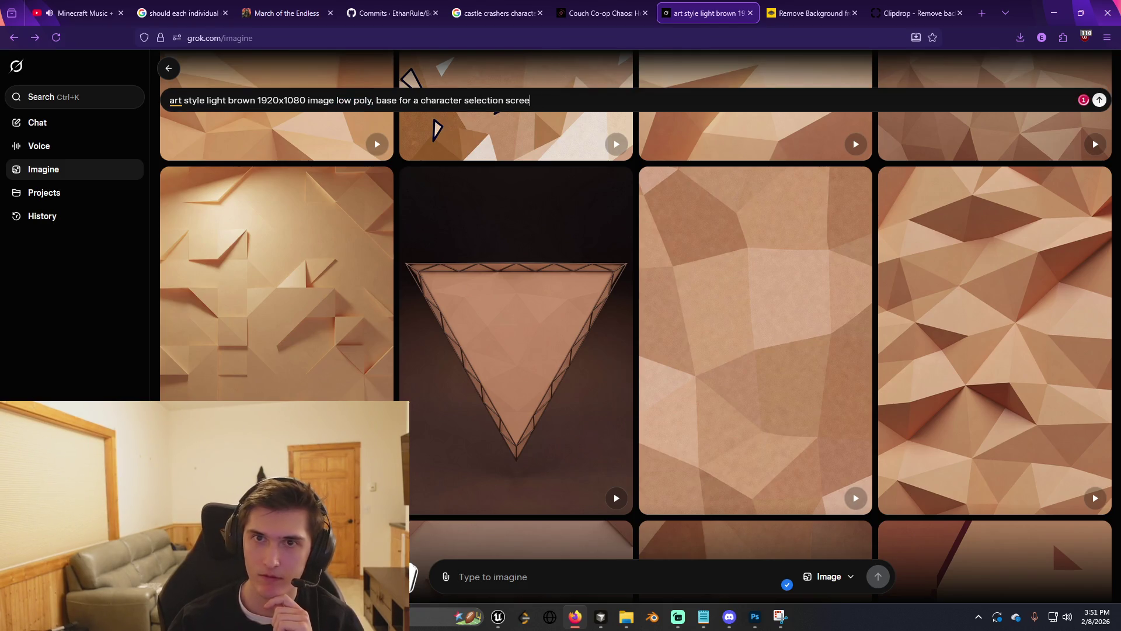
text(n)
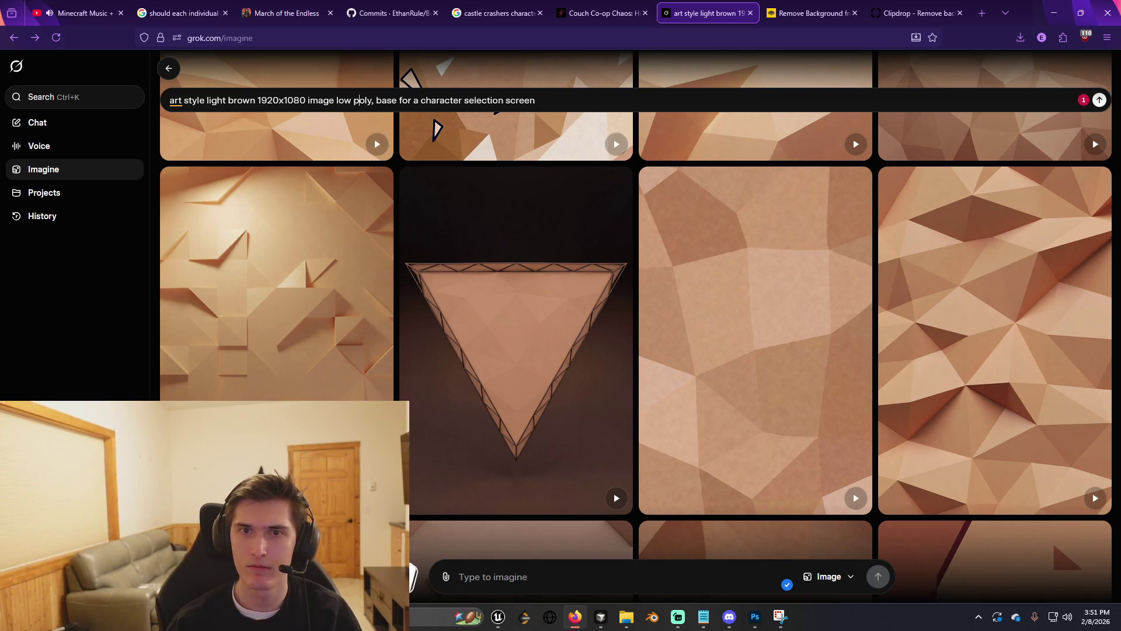
key(ctrl+shift+Left)
key(ctrl+shift+Left)
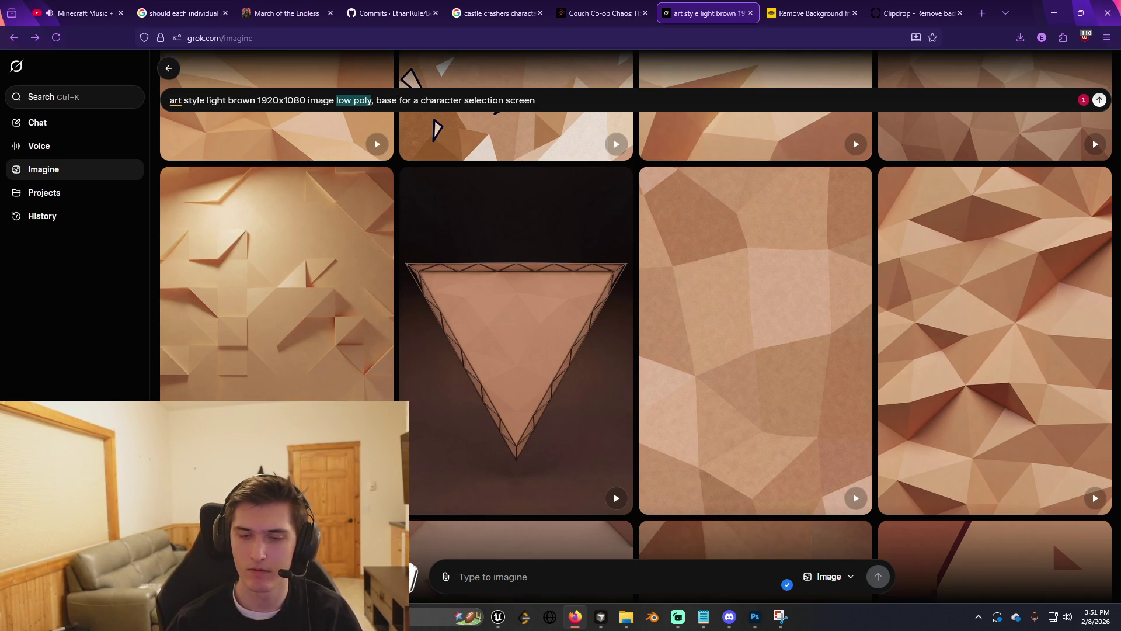
key(BackSpace)
key(Return)
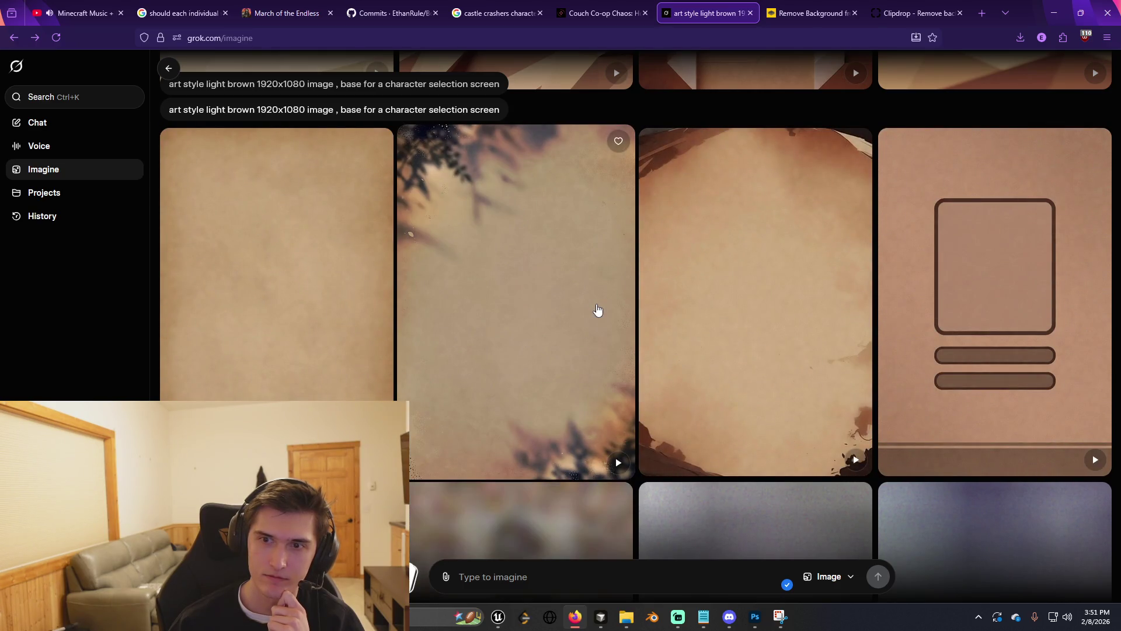
scroll(597, 310, down, 3)
scroll(598, 310, up, 3)
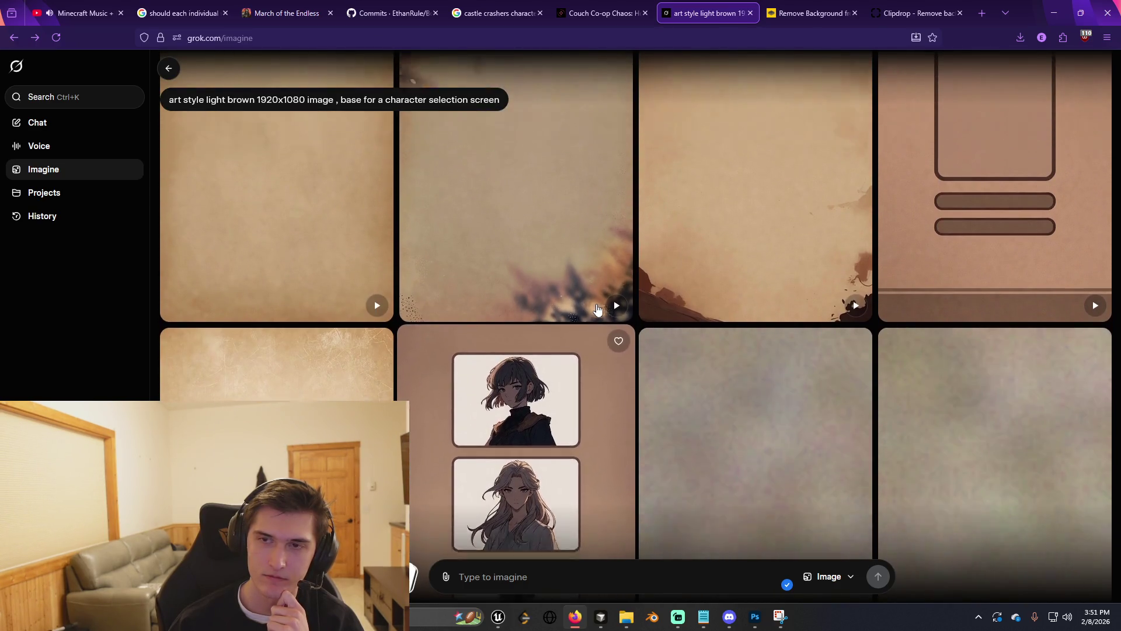
scroll(797, 349, down, 3)
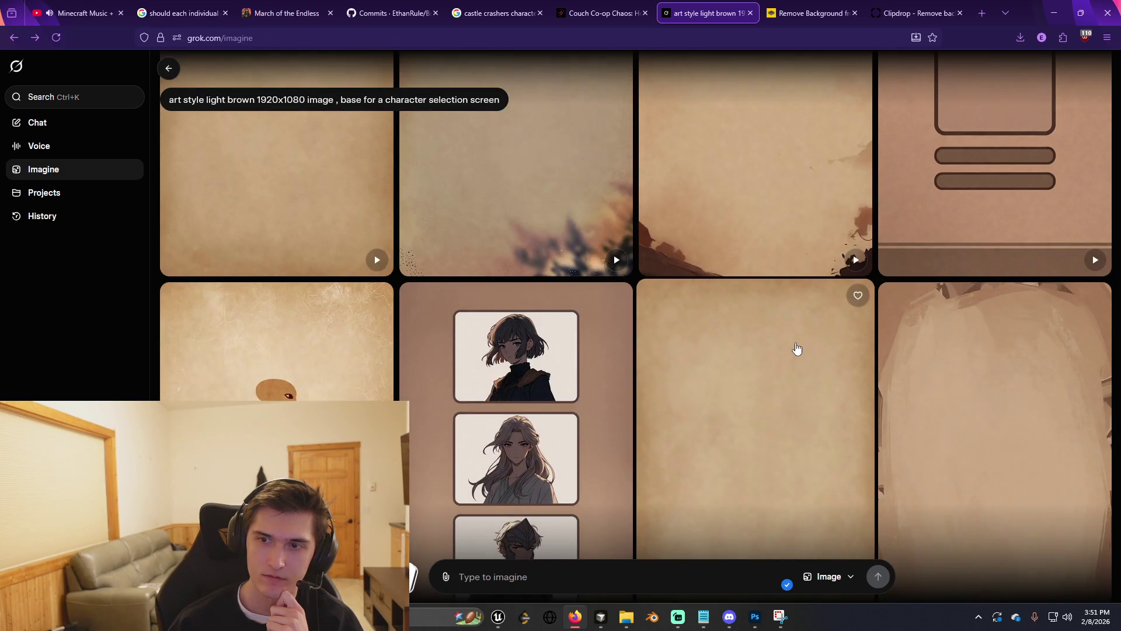
scroll(796, 349, down, 2)
scroll(797, 349, down, 2)
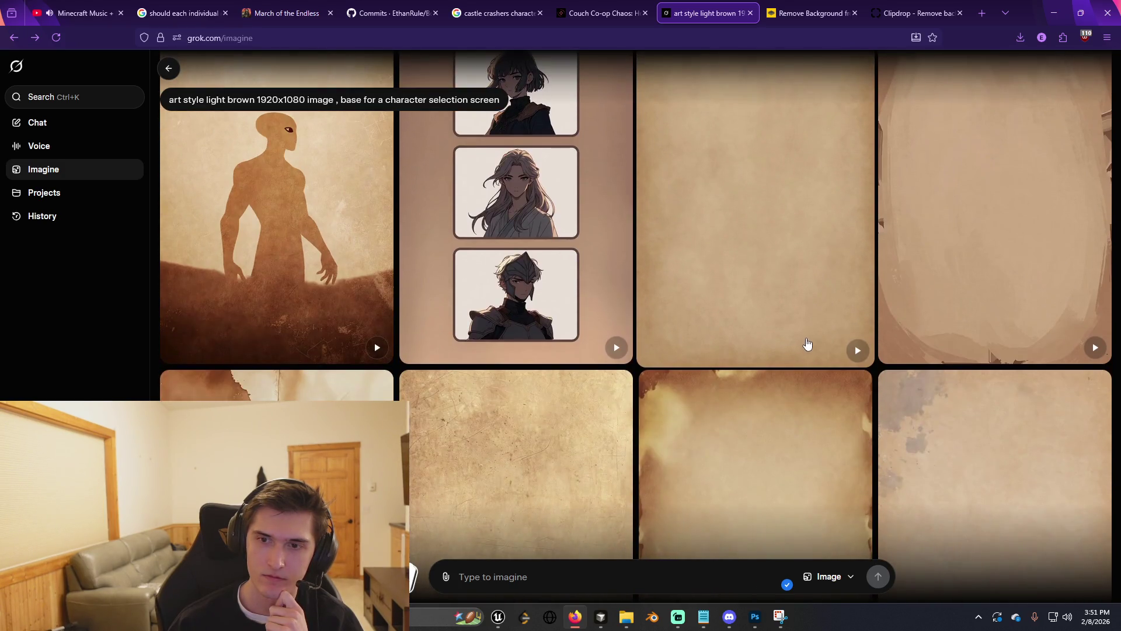
scroll(857, 313, down, 2)
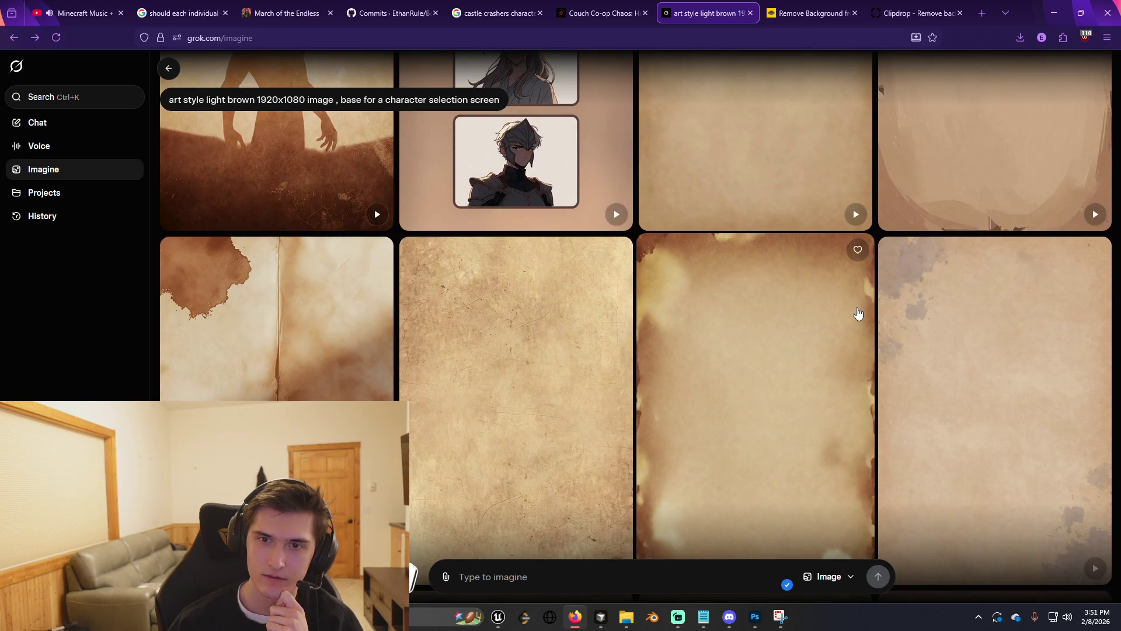
scroll(857, 313, down, 3)
scroll(857, 314, down, 2)
scroll(858, 316, up, 5)
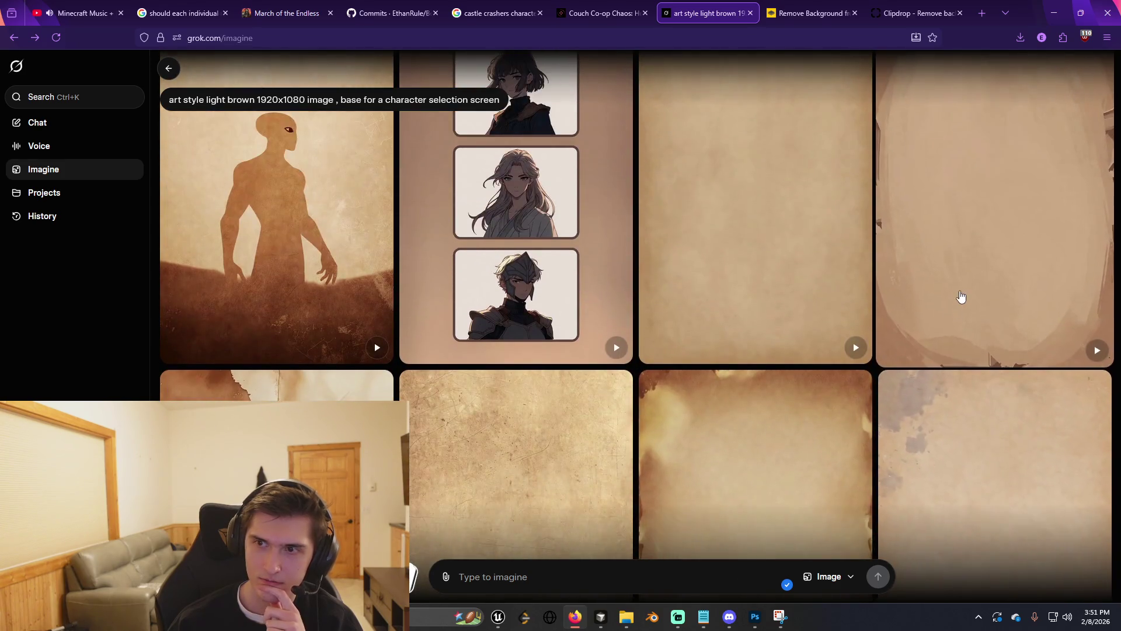
Save the oval parchment image to disk as Untitled.jpg and return to Photoshop.
click(957, 301)
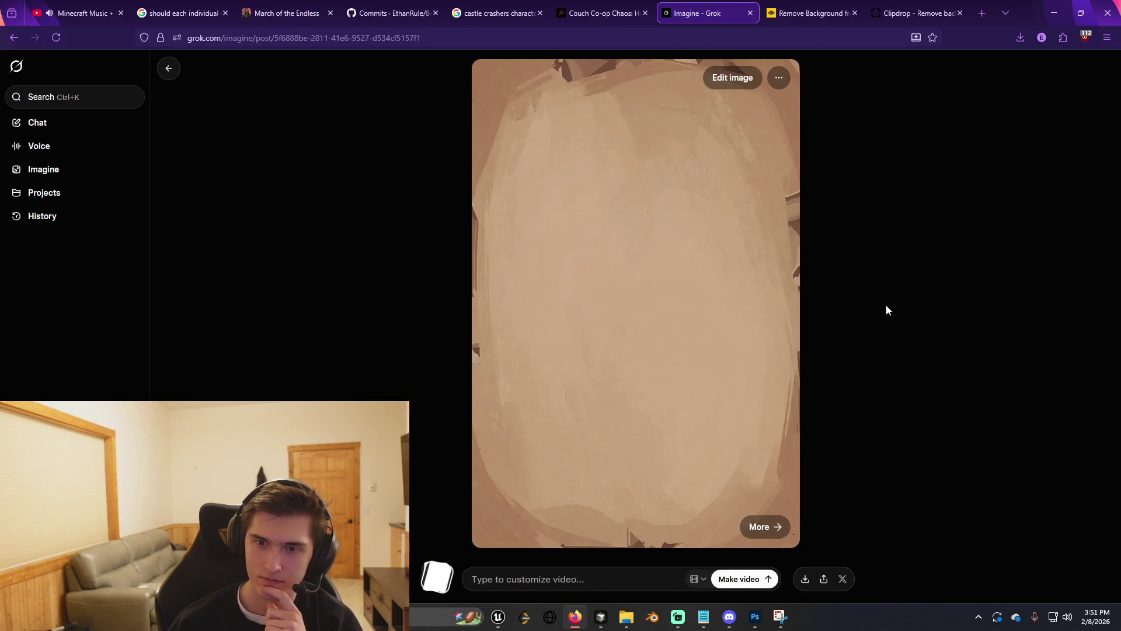
right_click(722, 282)
click(755, 316)
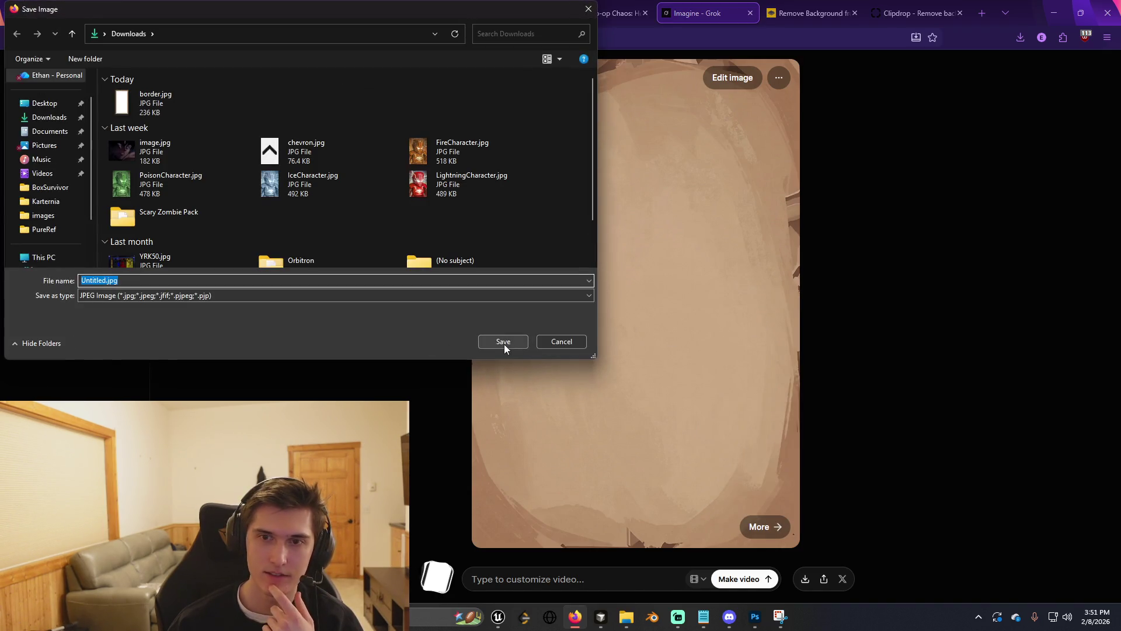
click(504, 344)
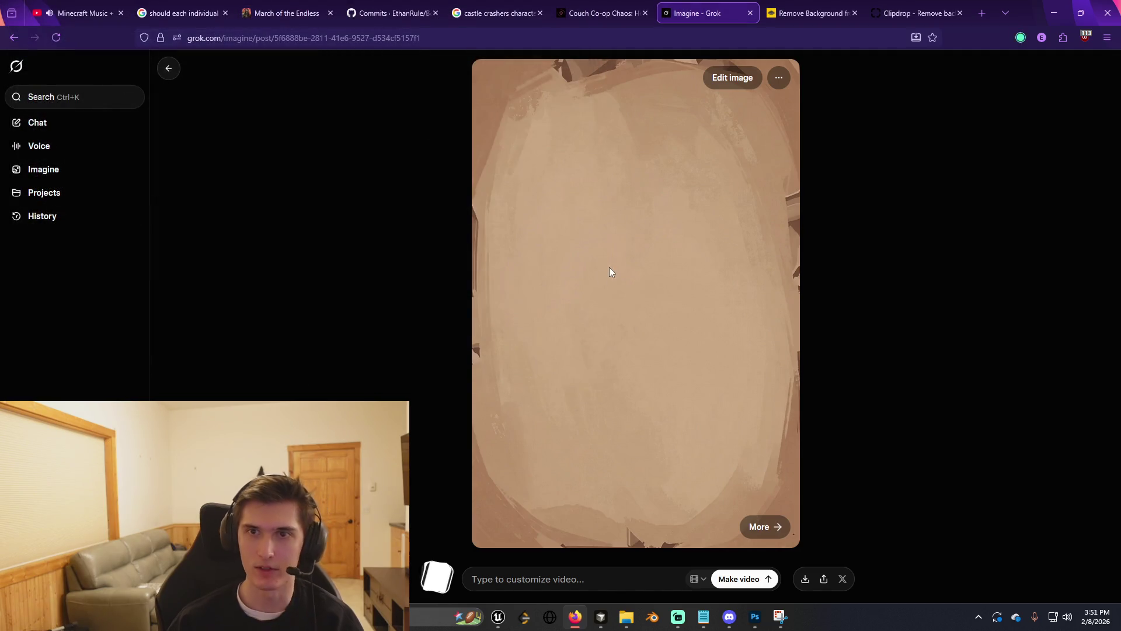
click(1020, 37)
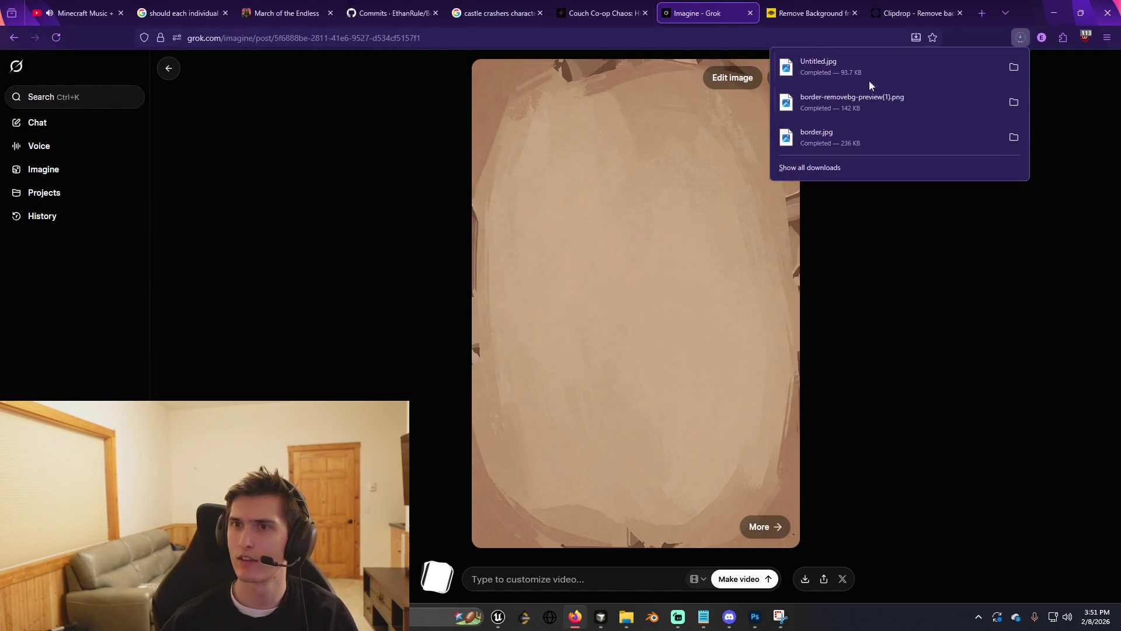
key(alt+Tab)
Place Untitled.jpg into the mockup, stretch it wider than the canvas, and shift it upward.
drag(473, 253, 470, 251)
drag(566, 343, 543, 338)
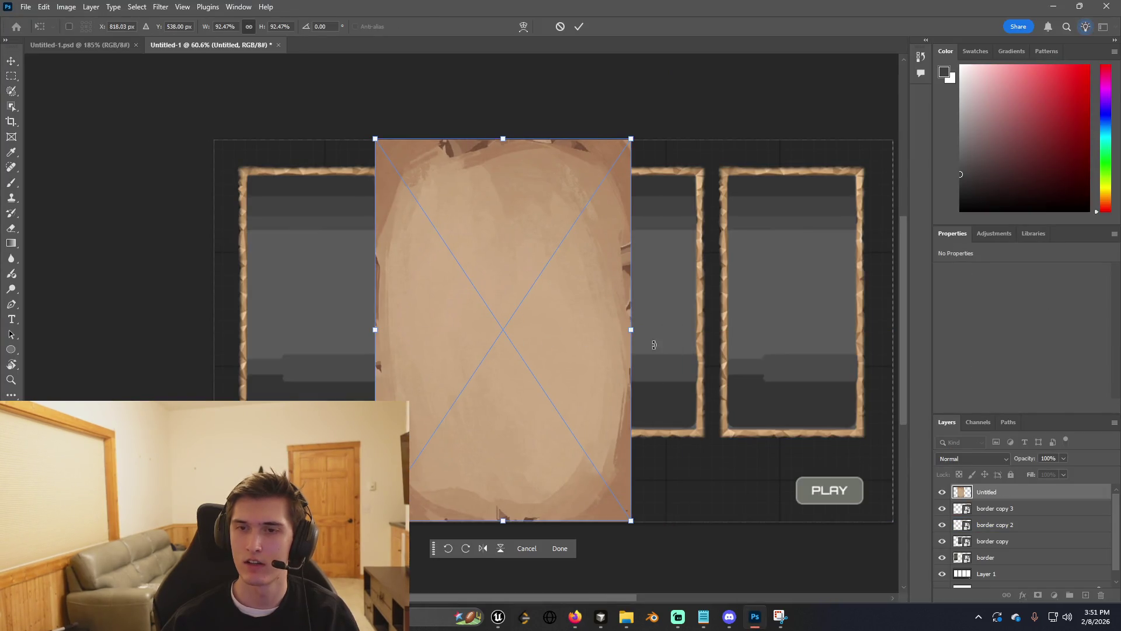
drag(631, 330, 889, 328)
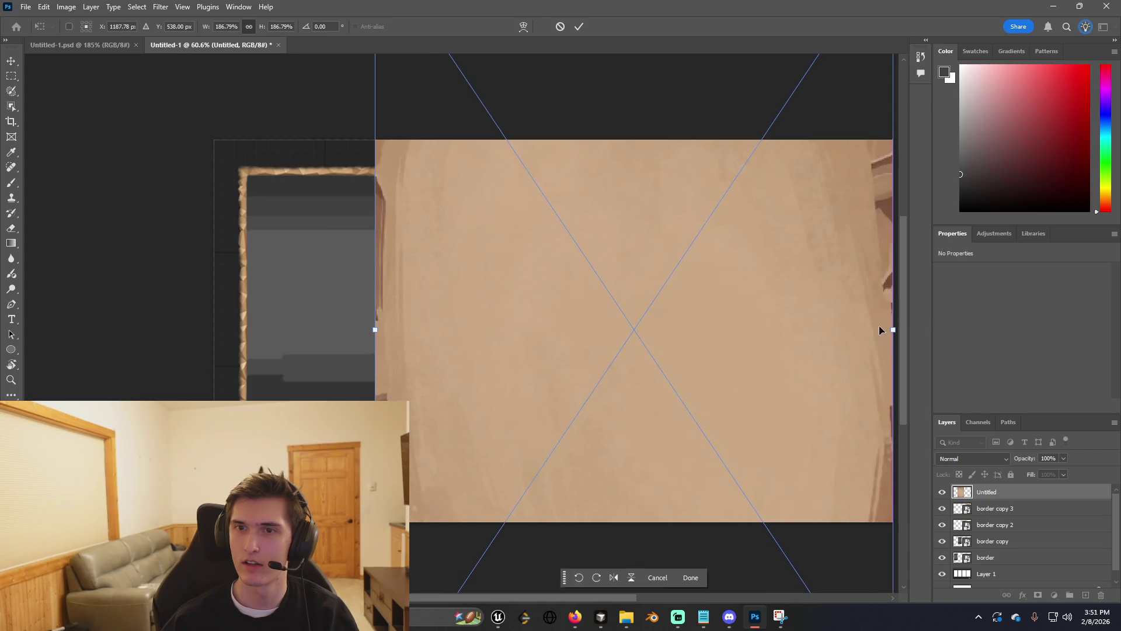
mouse_move(375, 329)
mouse_down()
mouse_move(225, 330)
mouse_move(213, 350)
mouse_up()
scroll(278, 383, down, 2)
scroll(292, 382, down, 3)
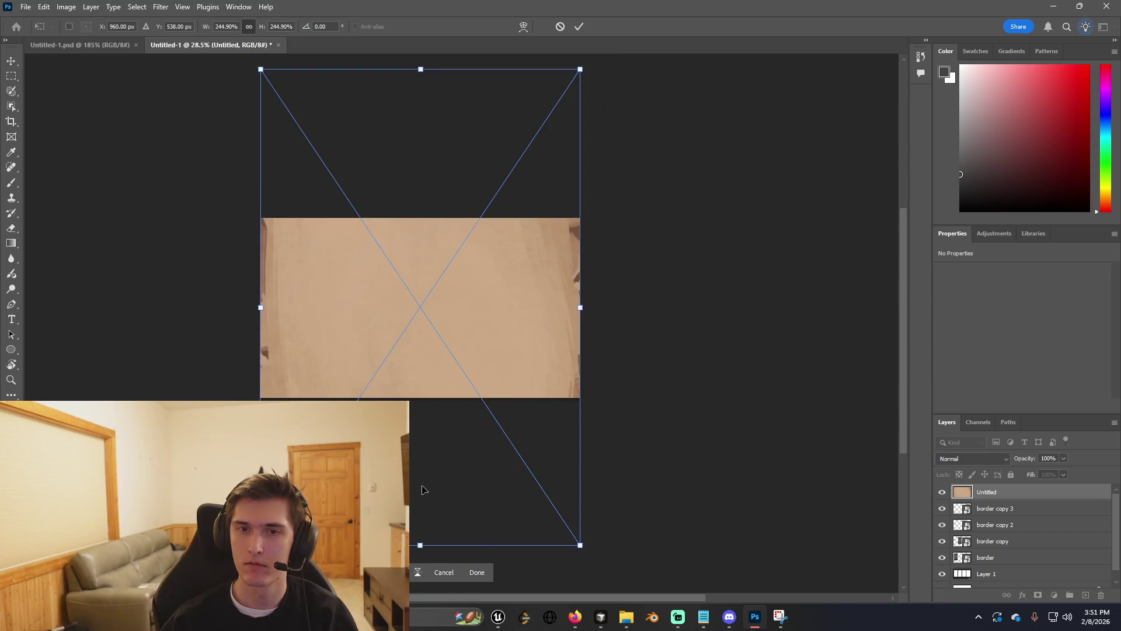
drag(422, 385, 422, 220)
scroll(332, 374, up, 2)
Move the parchment layer beneath the four border frame layers.
drag(1021, 497, 1013, 562)
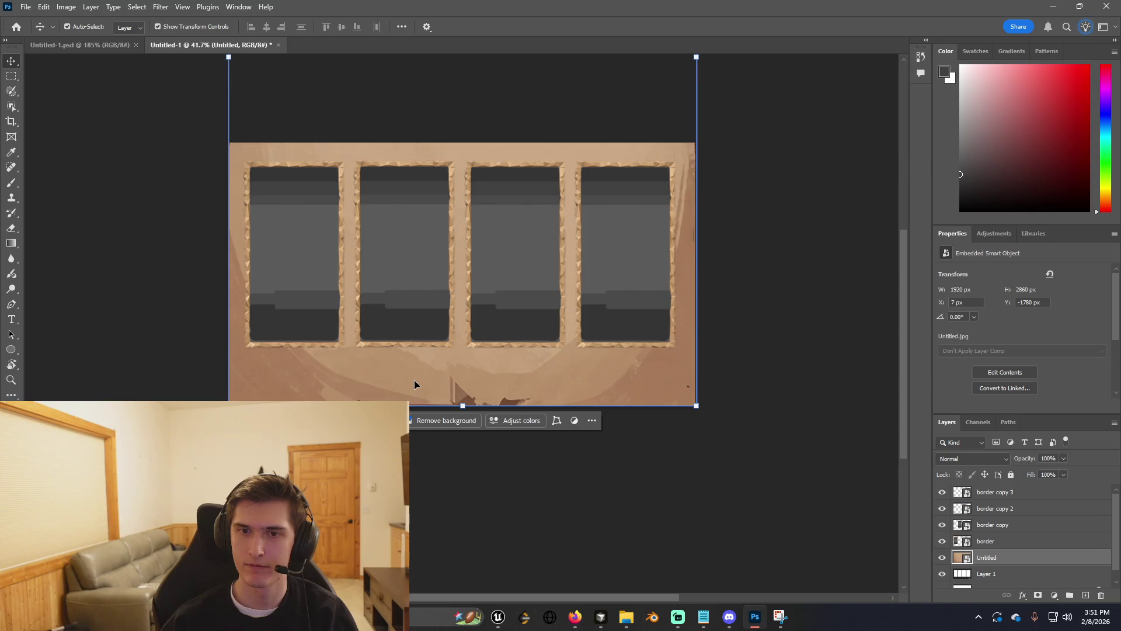
right_click(640, 468)
key(Escape)
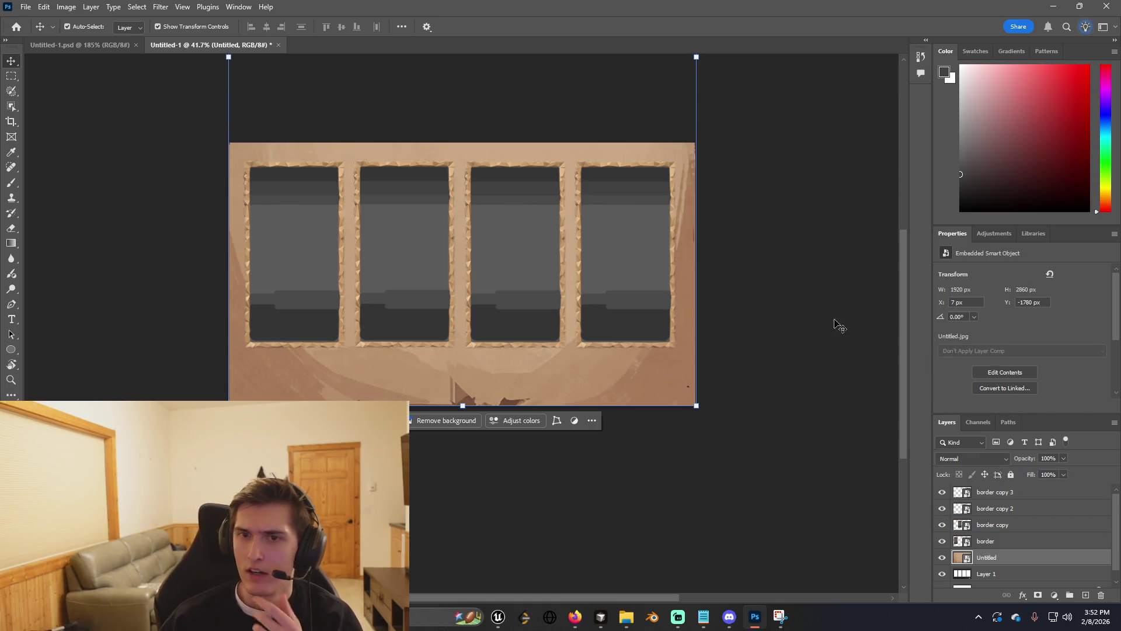
Set the Untitled parchment layer's blend mode to Hard Light.
click(750, 346)
key(ctrl+z)
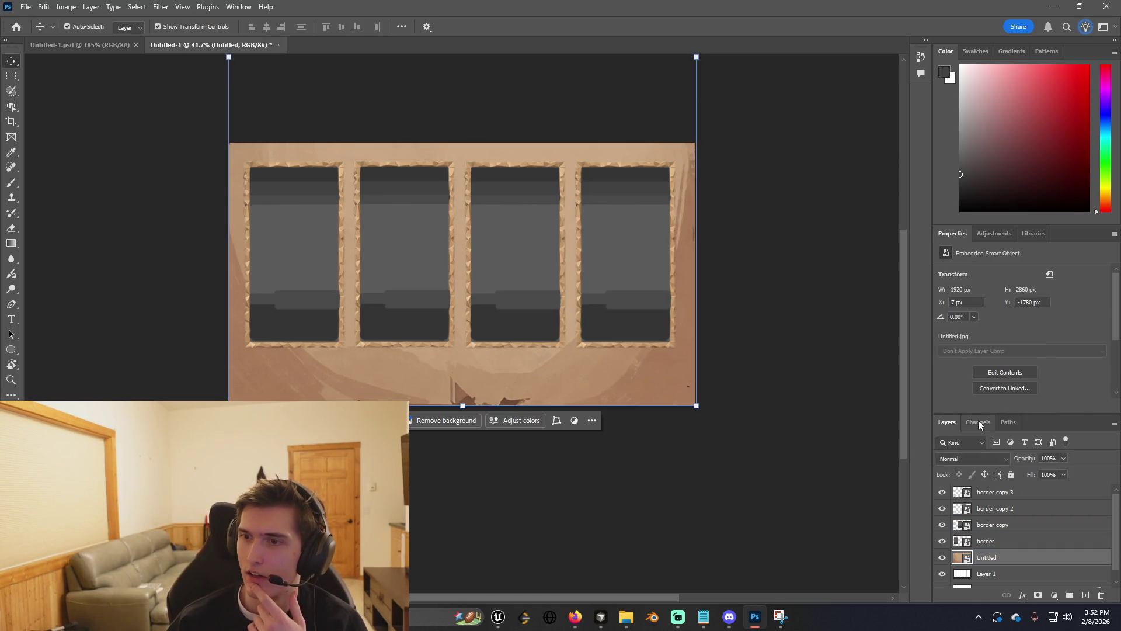
click(974, 458)
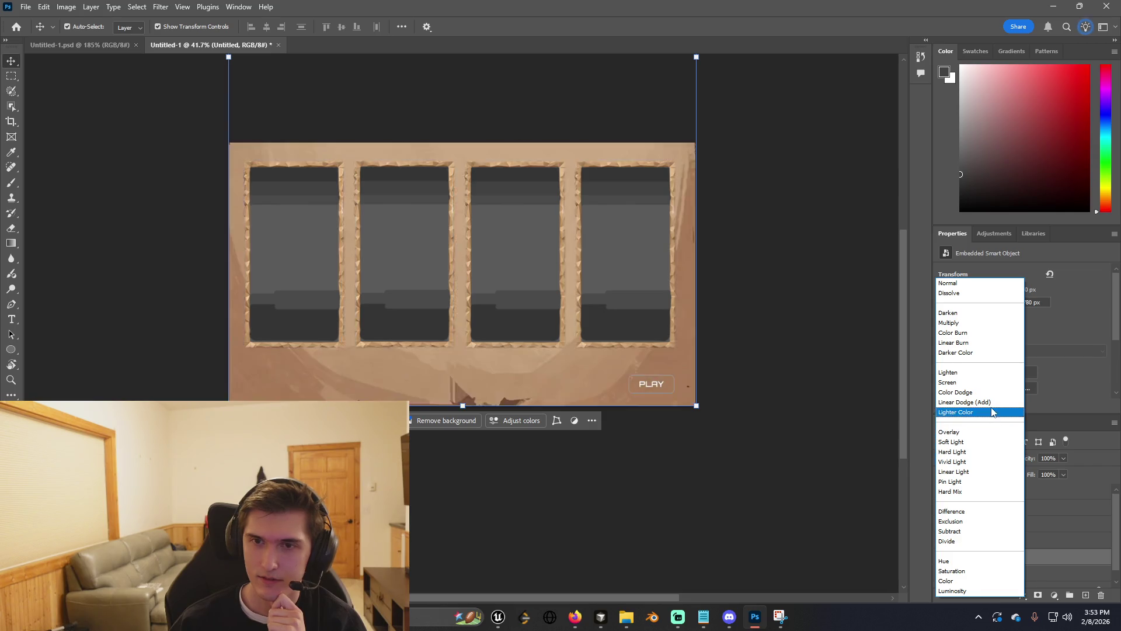
click(1006, 456)
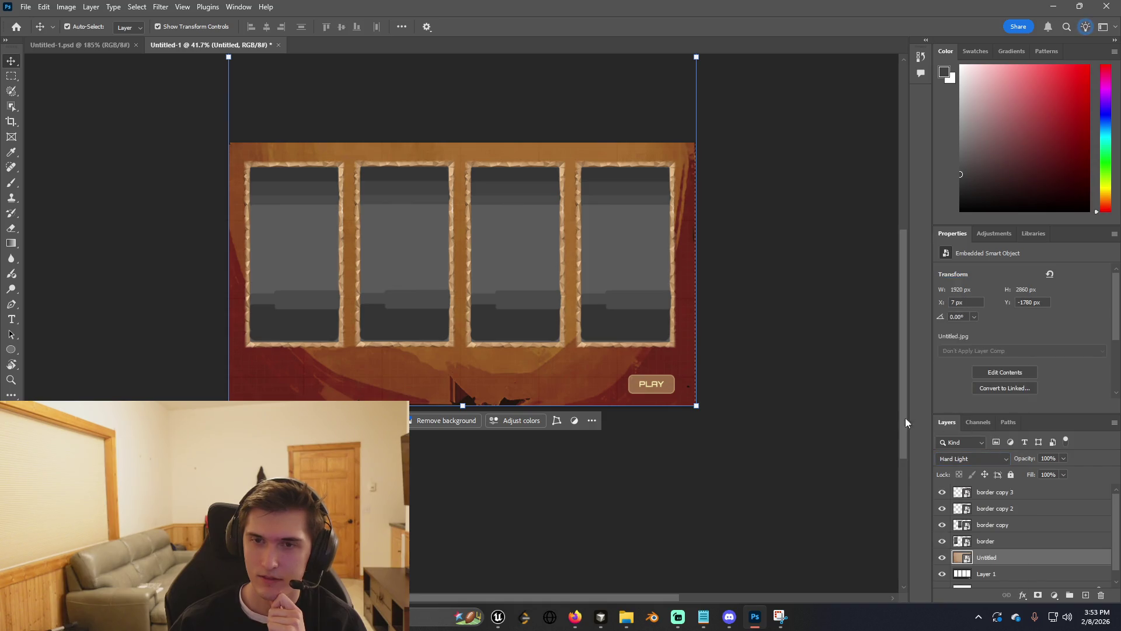
Reselect the parchment layer, browse other blend modes without changing it, and return to the browser.
click(771, 395)
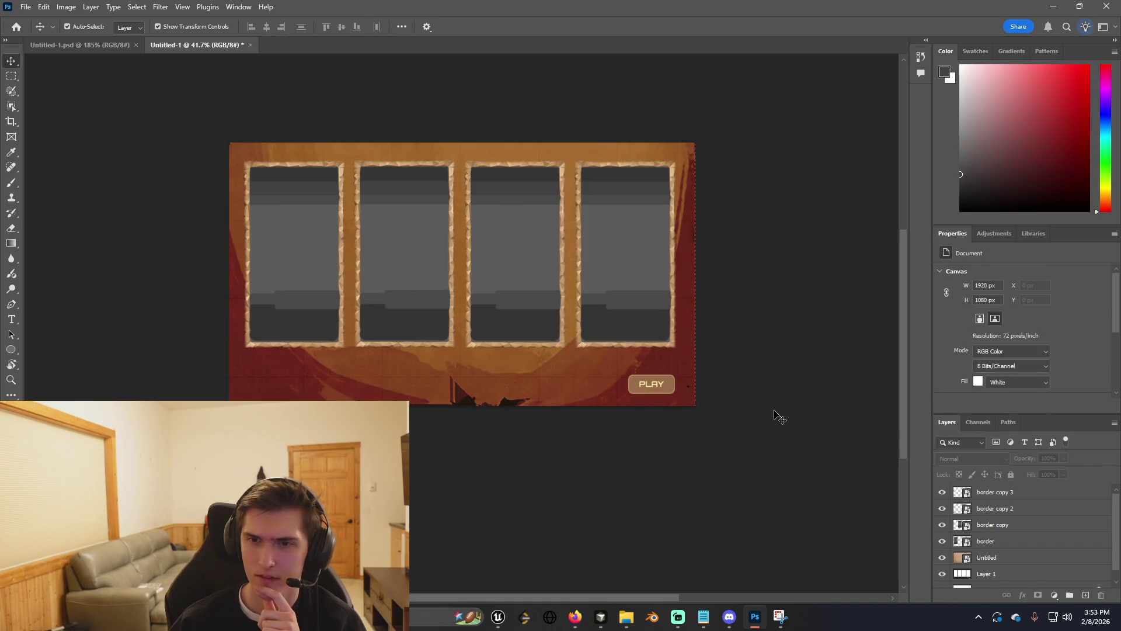
right_click(773, 436)
drag(782, 439, 779, 430)
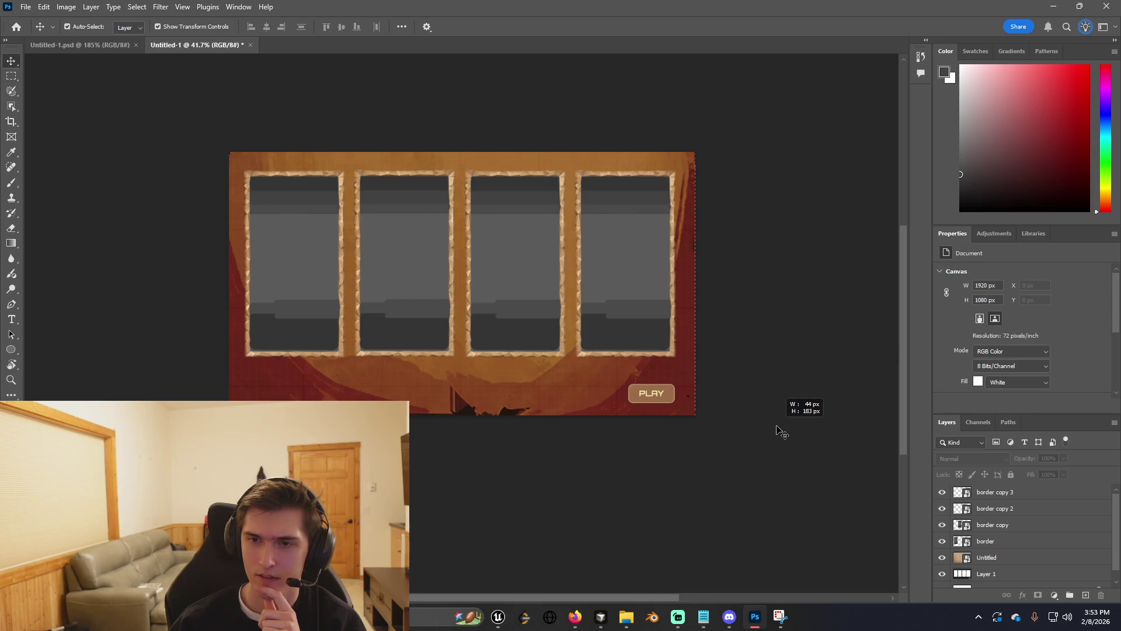
click(570, 380)
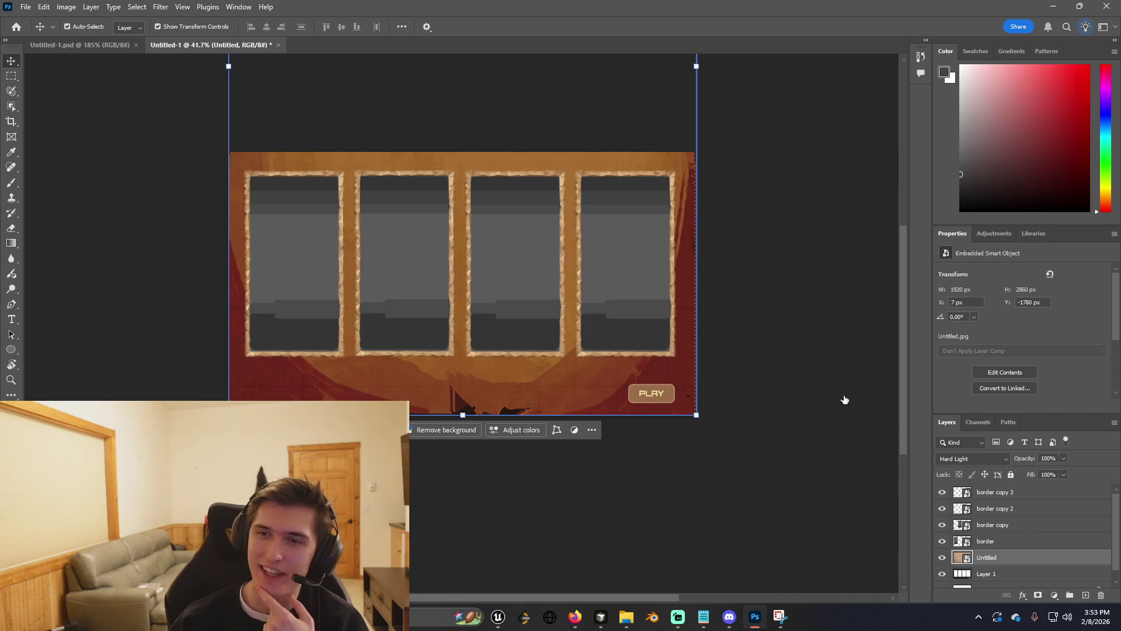
key(h)
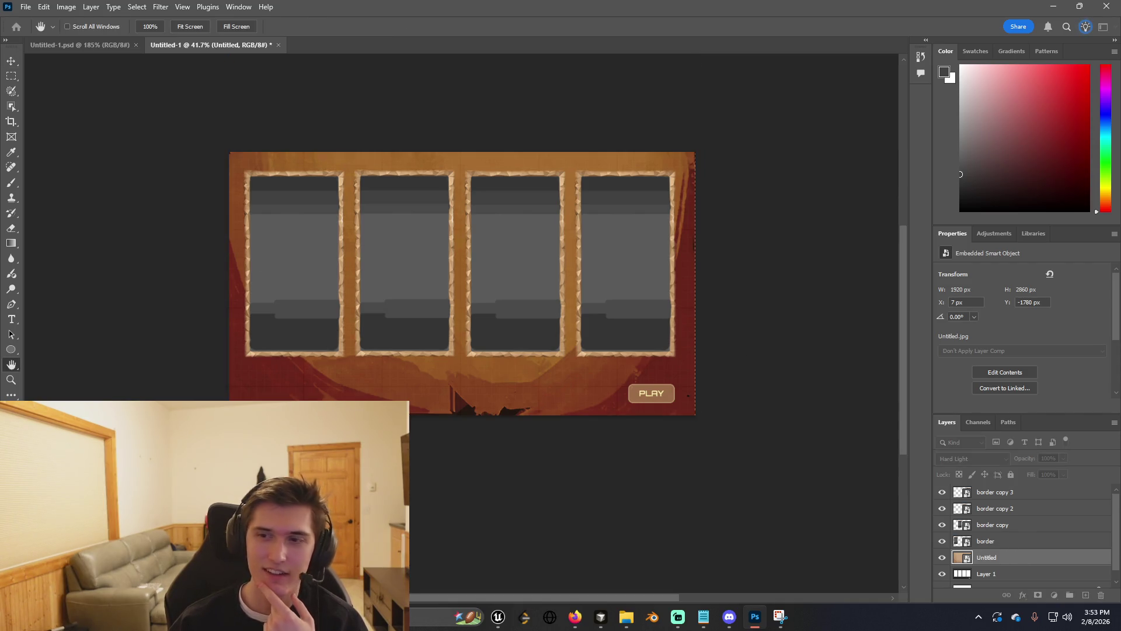
key(v)
click(973, 459)
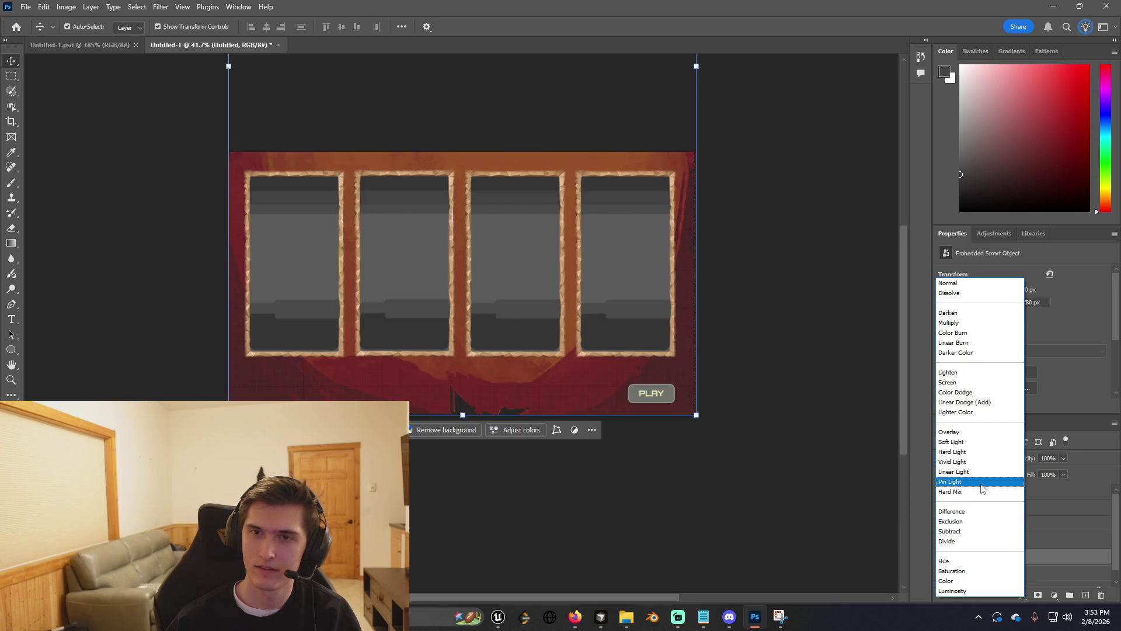
key(Escape)
key(alt+Tab)
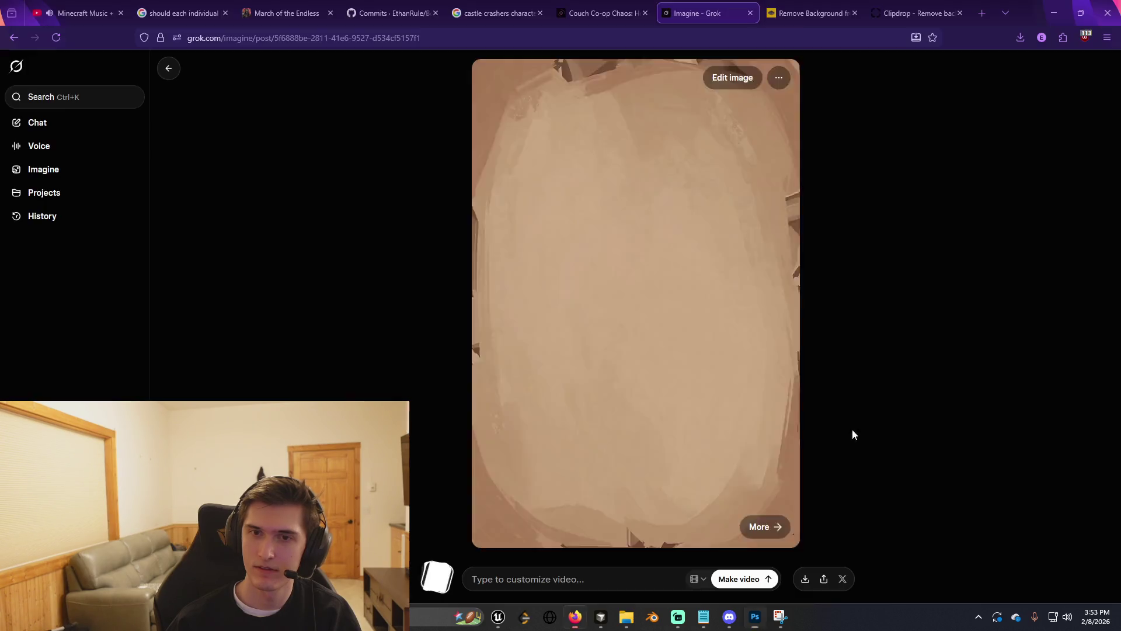
Copy the brush-stroked parchment image from the gallery and delete the red-tinted parchment layer in Photoshop.
click(169, 68)
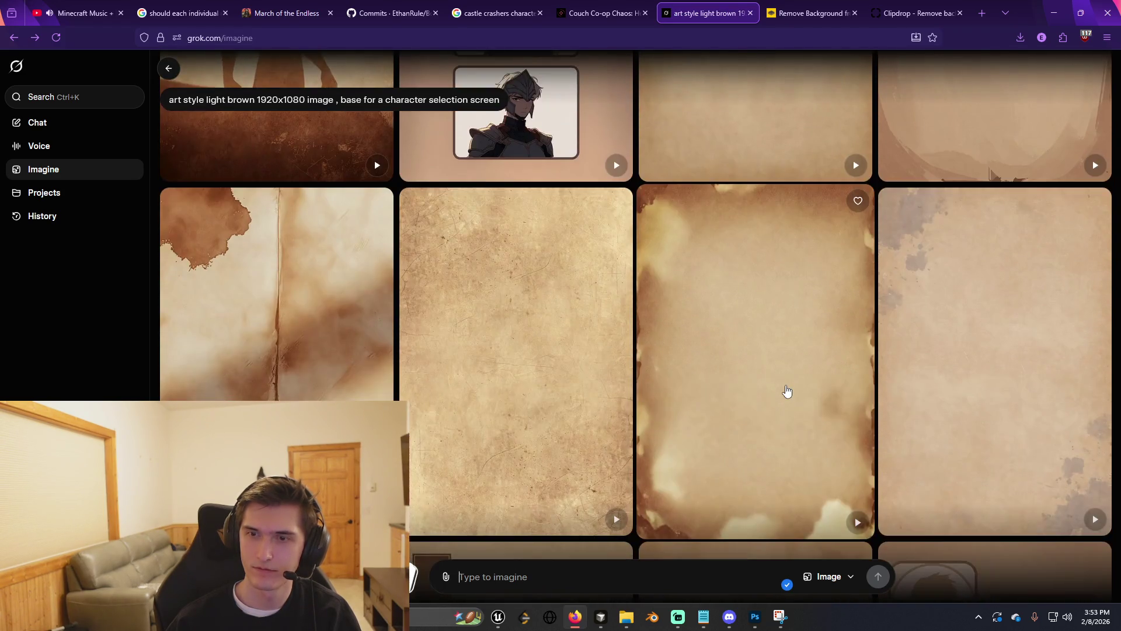
scroll(787, 392, down, 10)
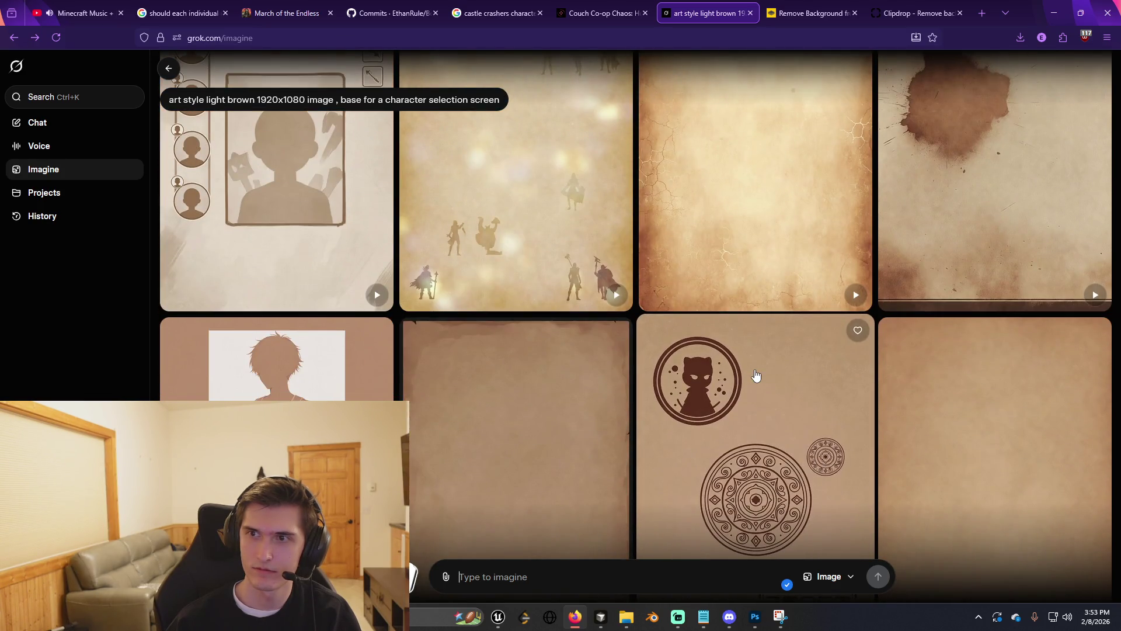
scroll(993, 213, down, 8)
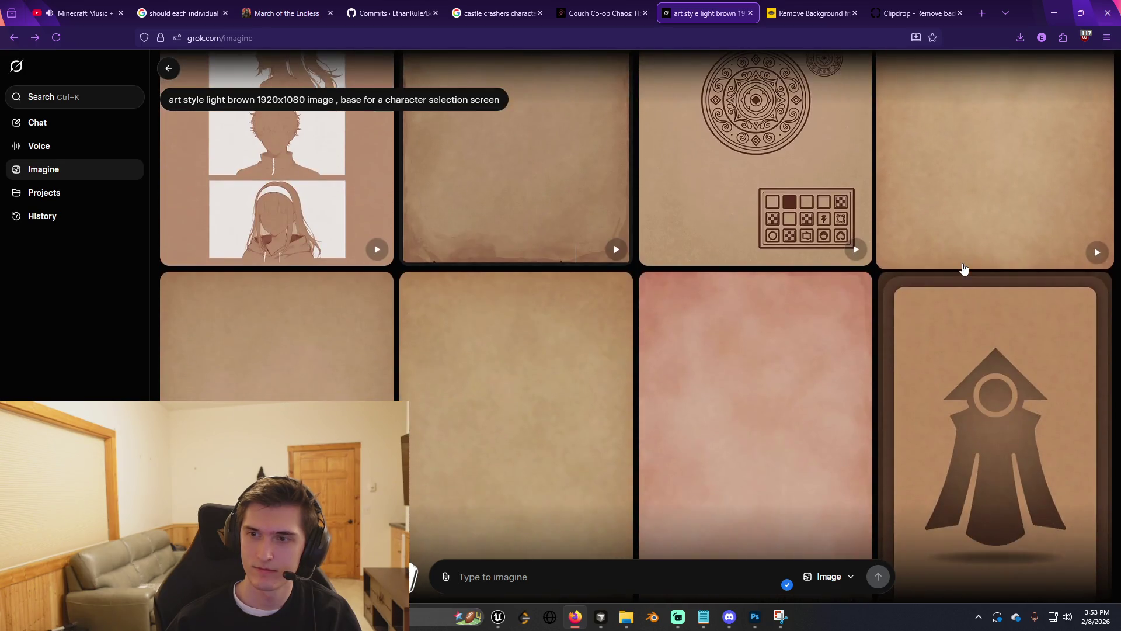
scroll(939, 276, down, 5)
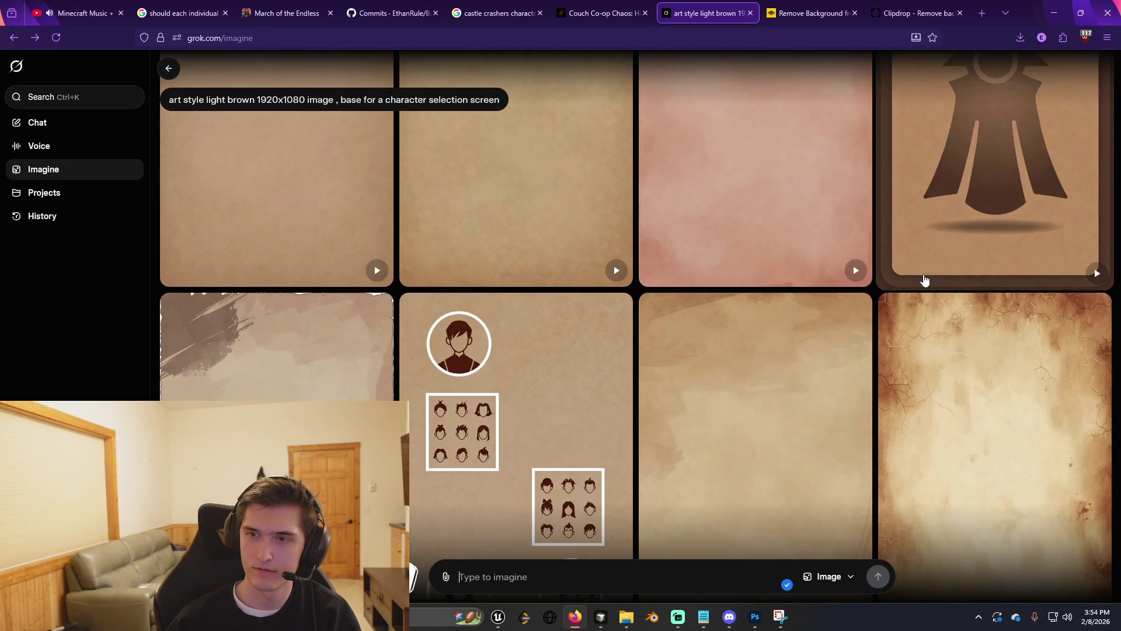
scroll(917, 279, down, 3)
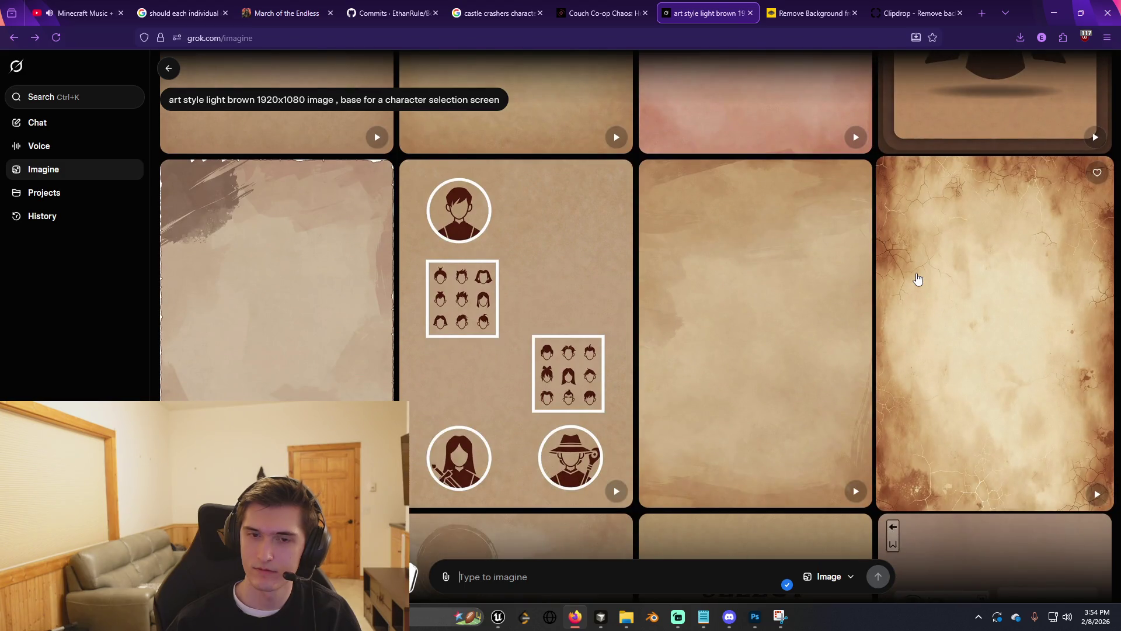
scroll(917, 278, down, 3)
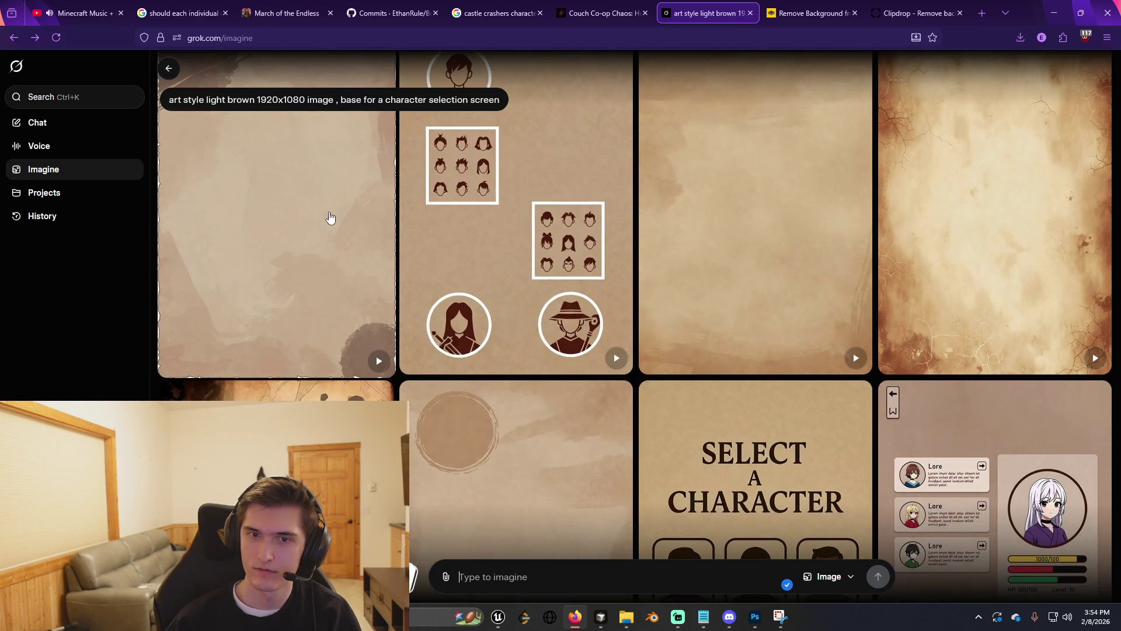
click(330, 217)
right_click(697, 272)
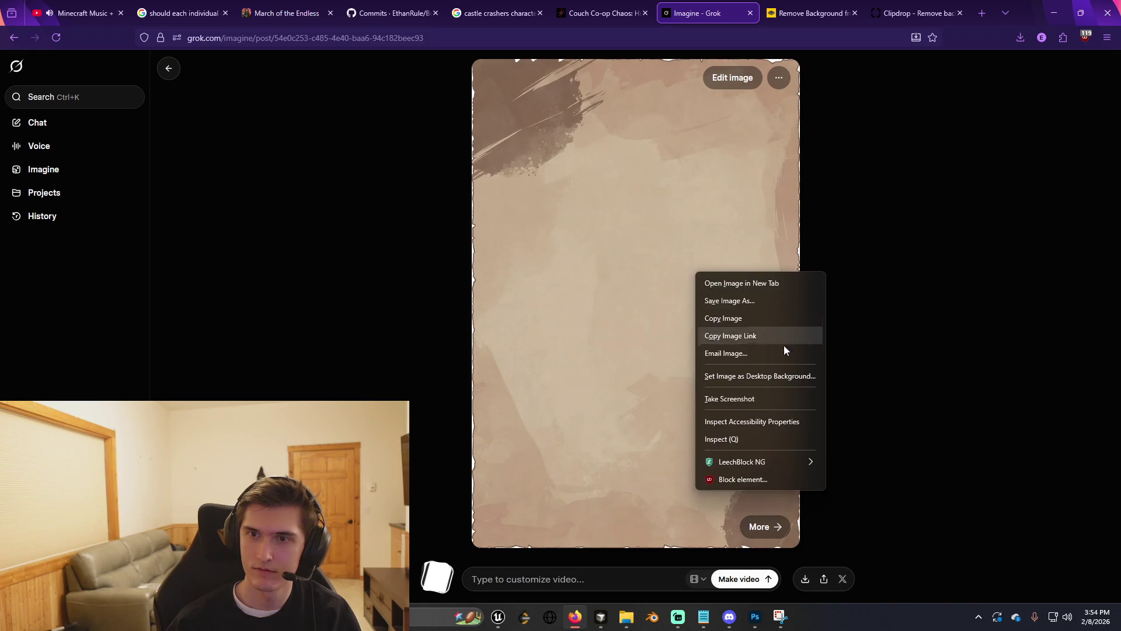
click(766, 317)
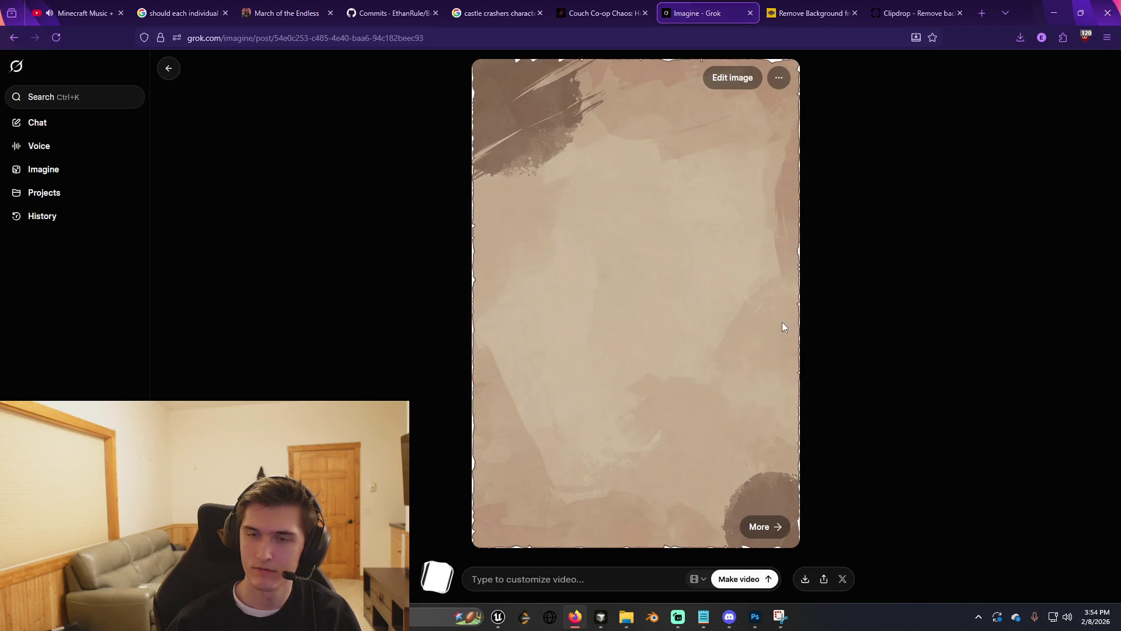
key(alt+Tab)
key(Delete)
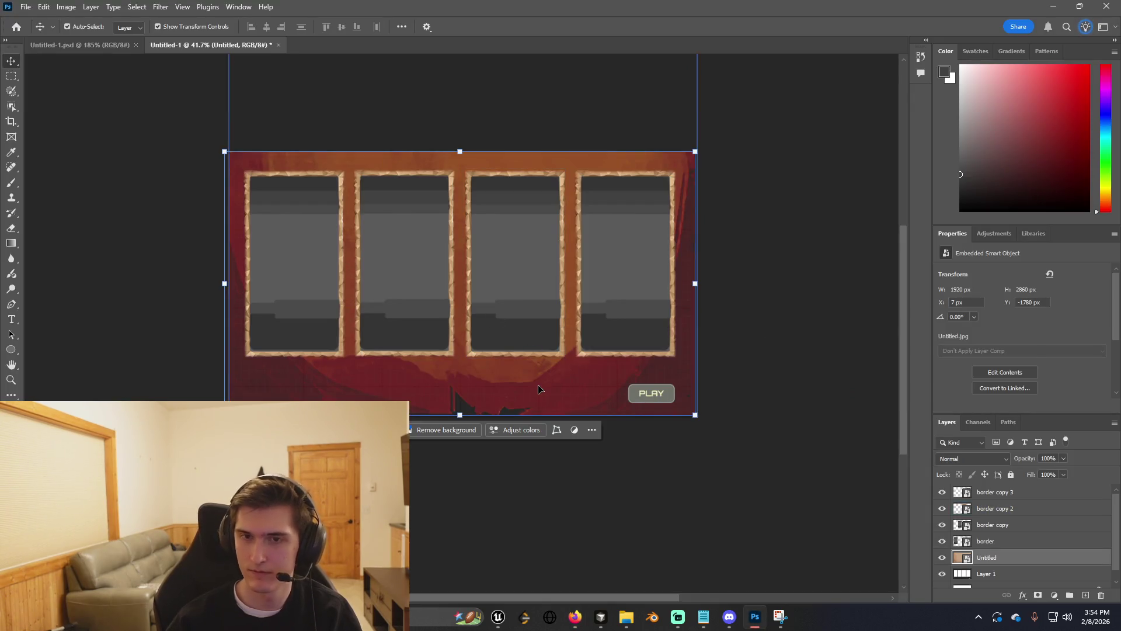
Paste the brush-stroked texture as Layer 2 and scale it to cover the whole canvas.
key(ctrl+v)
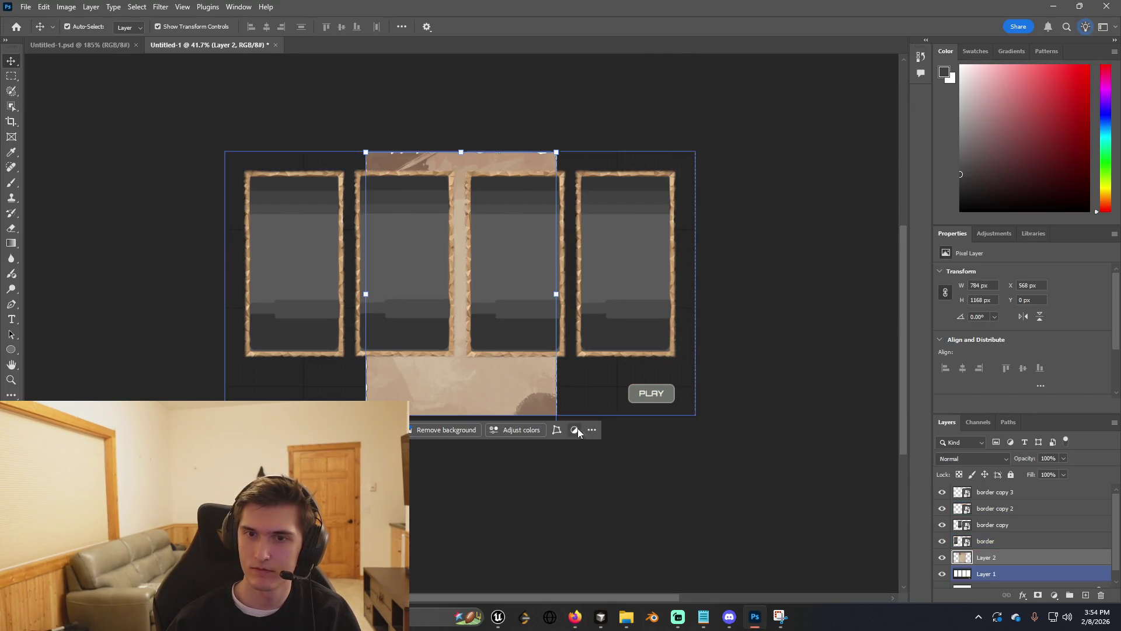
mouse_move(538, 160)
mouse_down()
mouse_move(505, 195)
mouse_move(380, 191)
mouse_move(377, 167)
mouse_up()
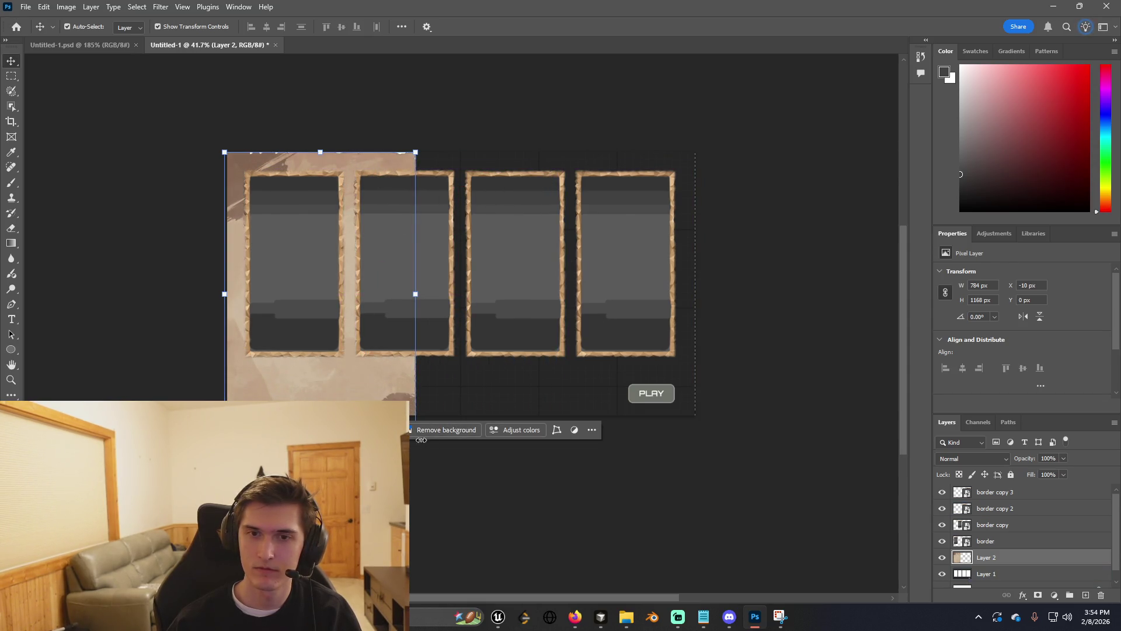
click(458, 537)
click(415, 433)
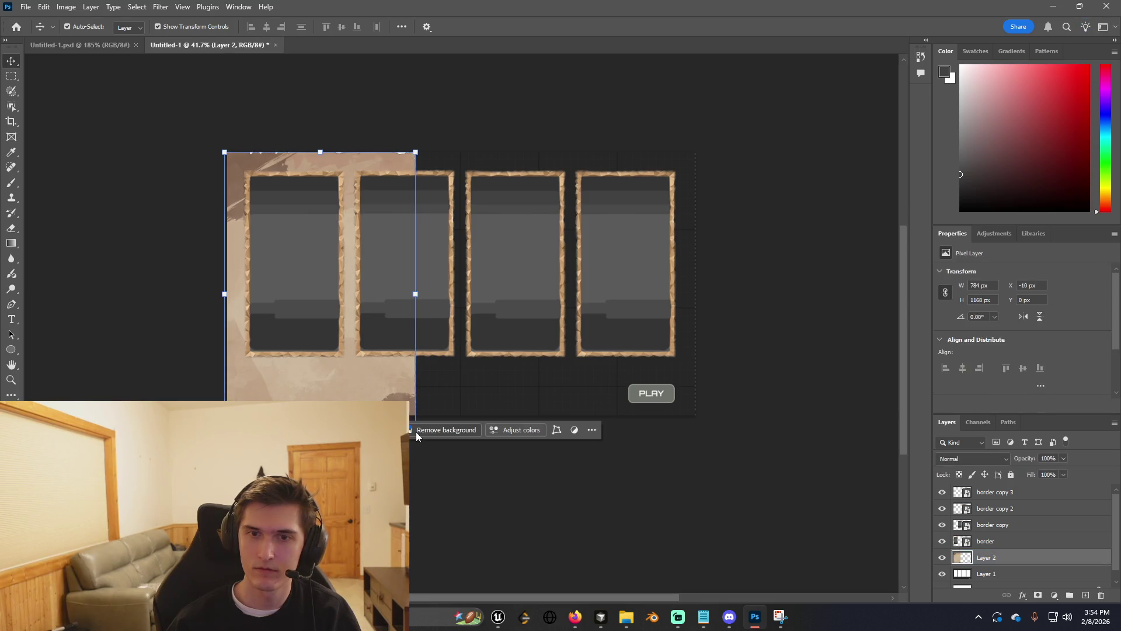
mouse_move(414, 439)
mouse_down()
mouse_move(546, 510)
mouse_move(688, 561)
mouse_move(772, 518)
mouse_move(800, 533)
mouse_up()
scroll(653, 333, up, 3)
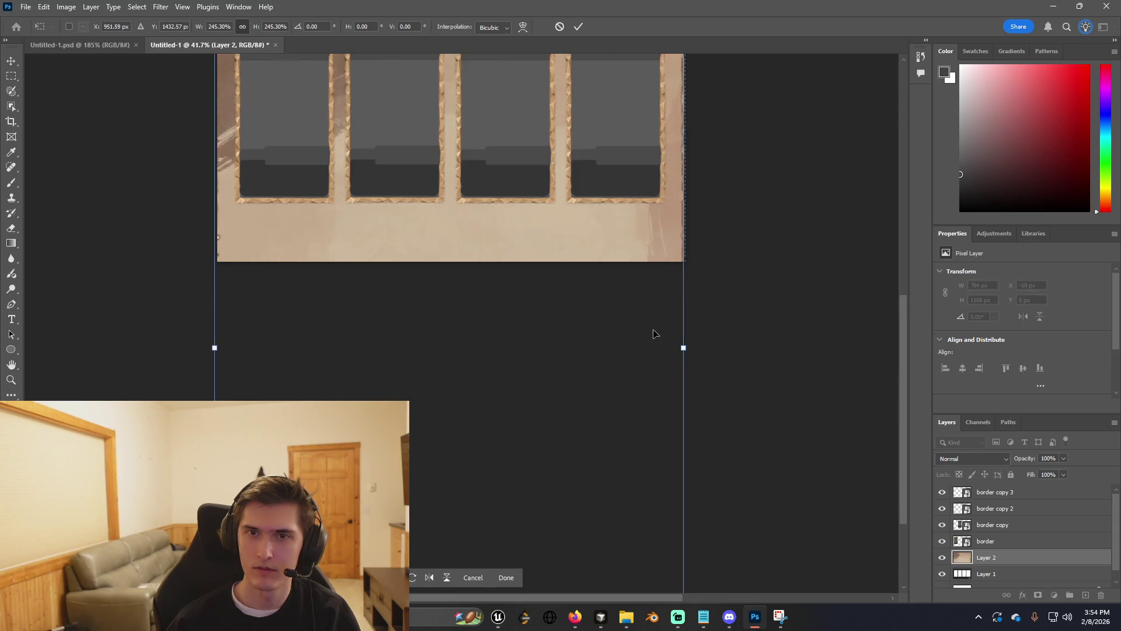
scroll(693, 329, up, 2)
drag(587, 386, 585, 375)
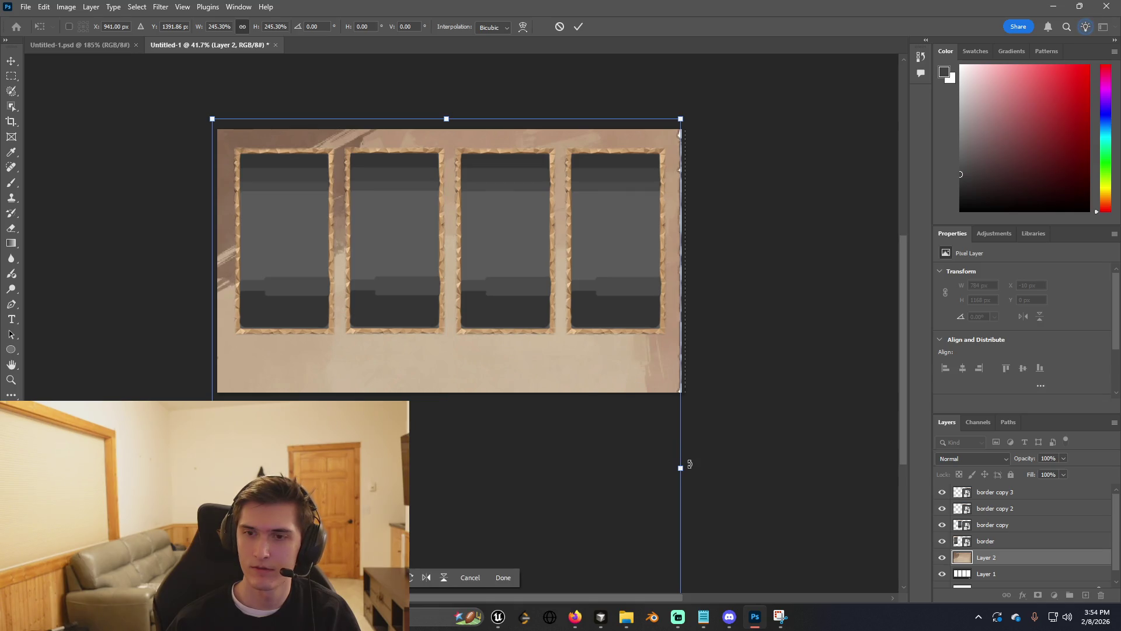
drag(683, 467, 697, 463)
drag(476, 360, 477, 360)
scroll(568, 392, down, 2)
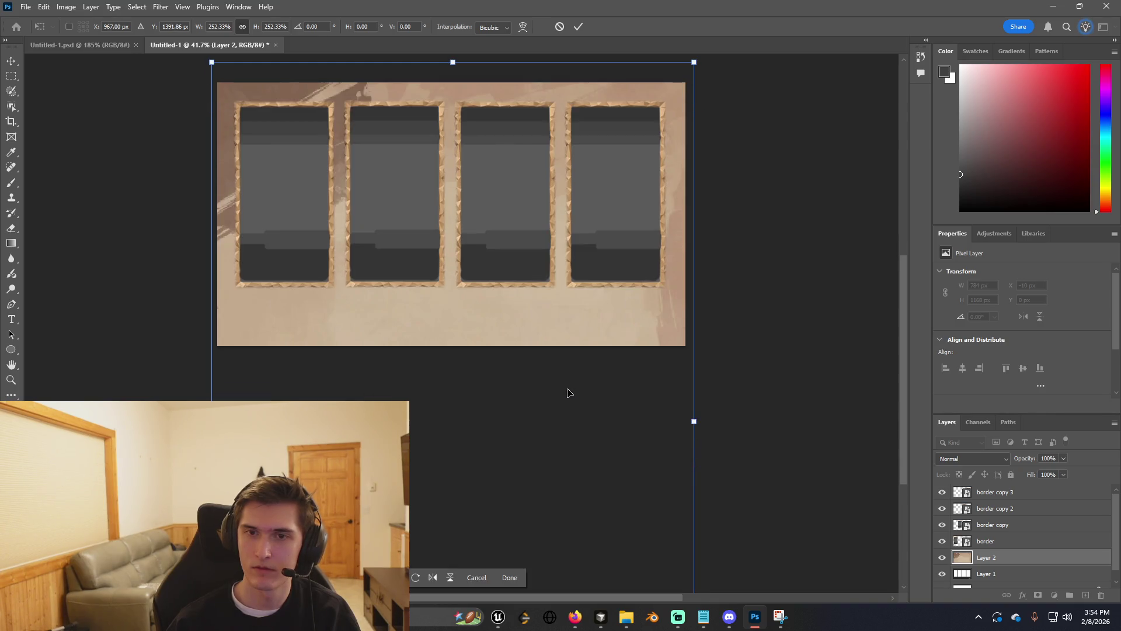
scroll(461, 302, down, 5)
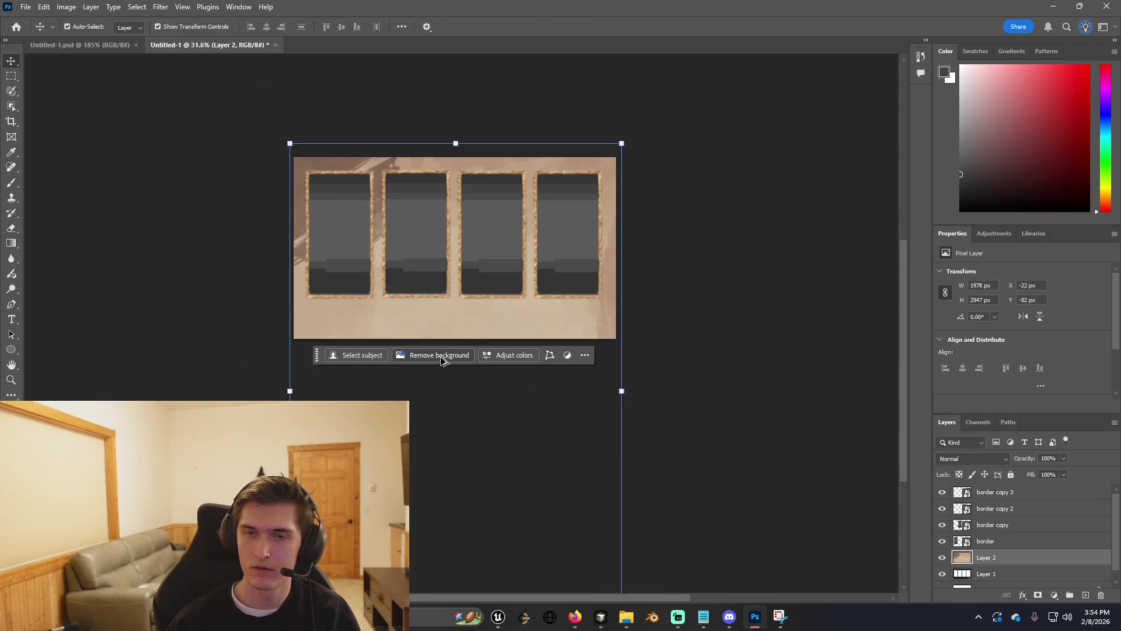
Commit the texture resize, cancel the save prompt, and preview blend modes on the texture layer.
key(Return)
key(ctrl+s)
click(514, 330)
scroll(436, 243, up, 4)
ctrl+click(435, 243)
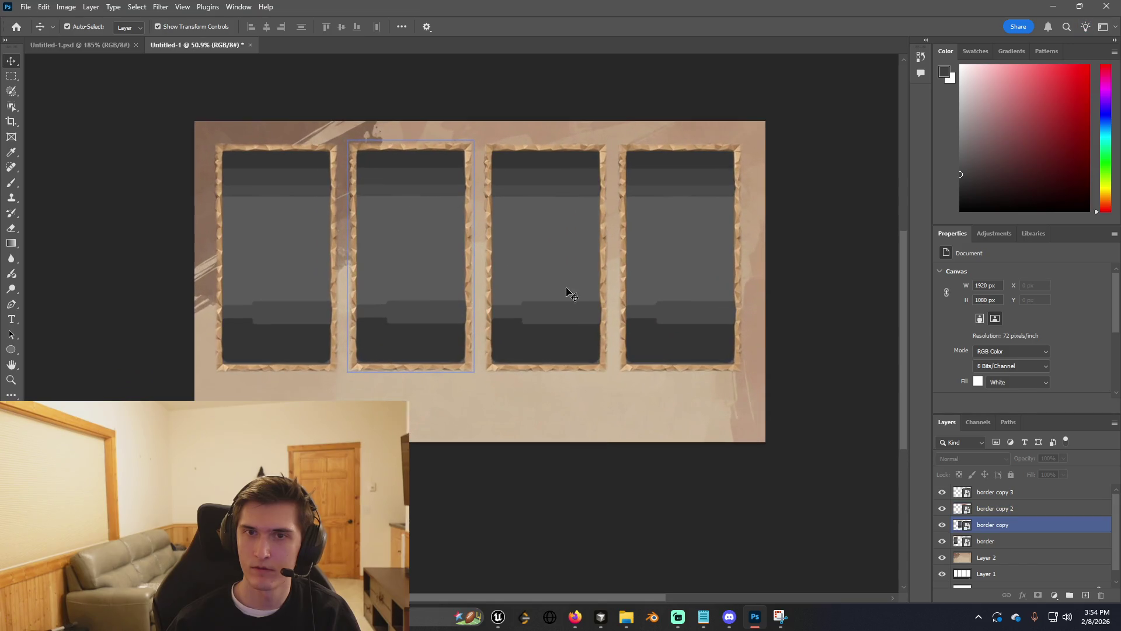
click(703, 433)
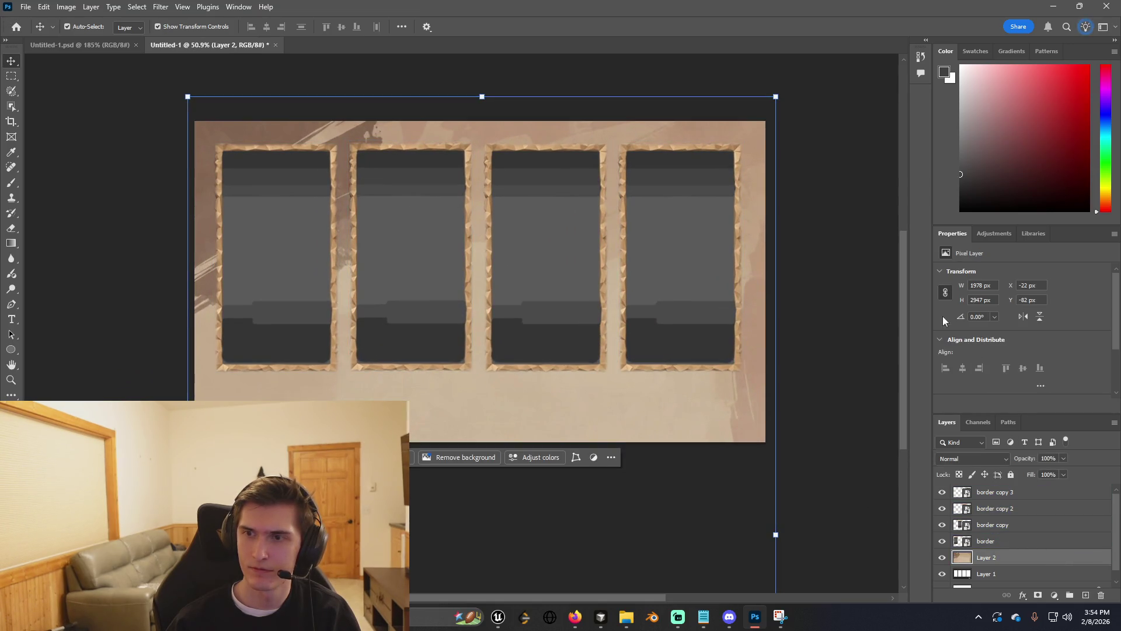
click(972, 458)
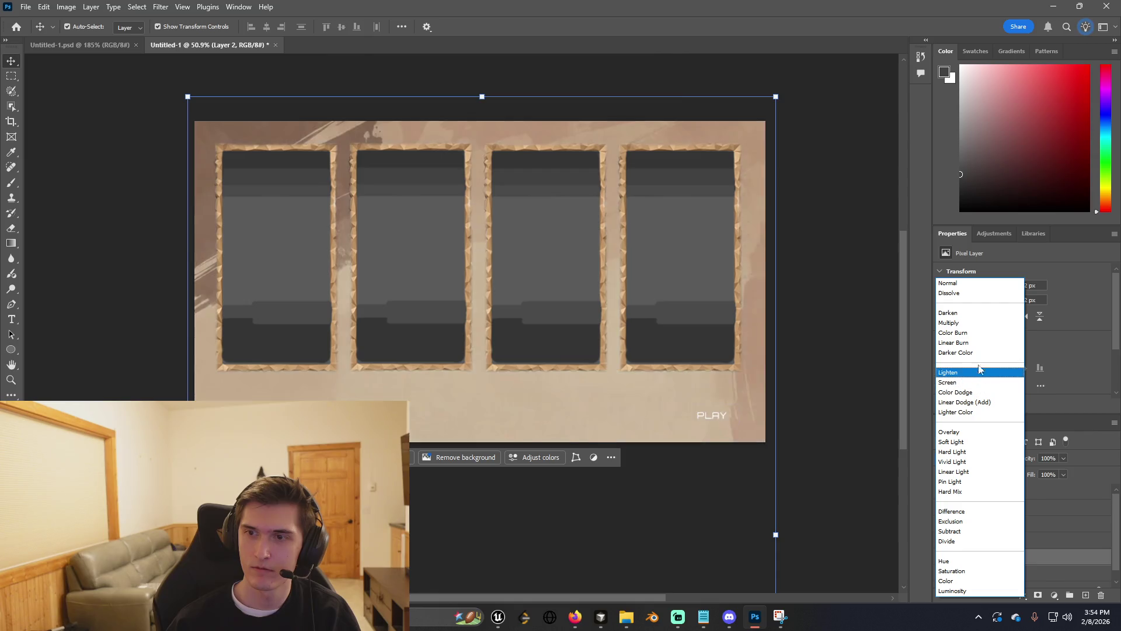
click(839, 468)
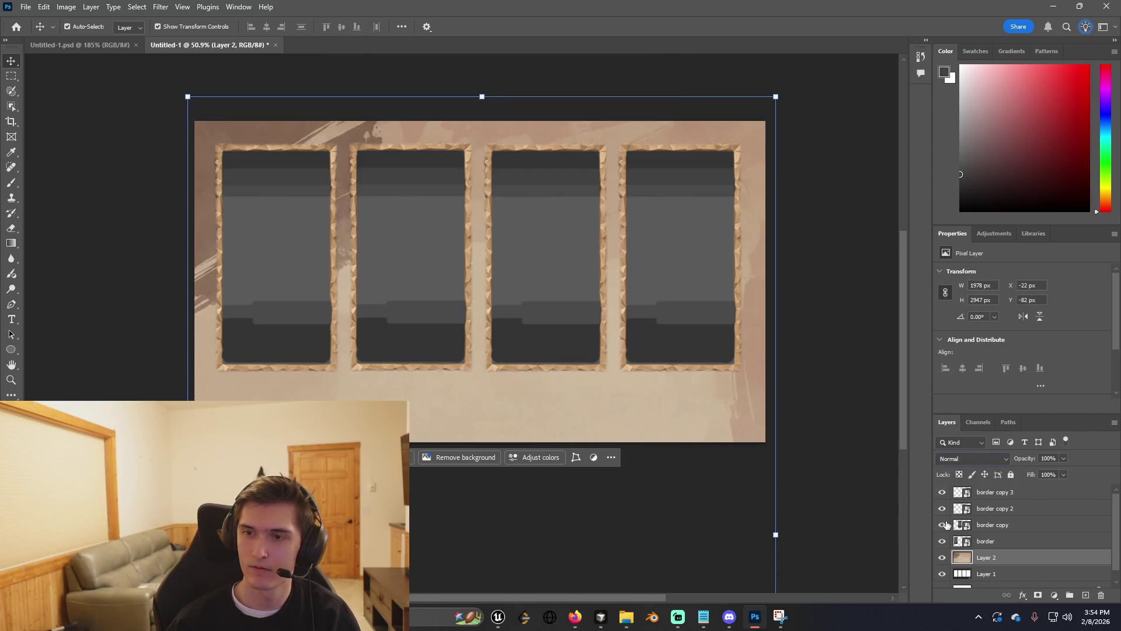
Delete the reference layer containing the PLAY button.
click(1010, 579)
click(1010, 564)
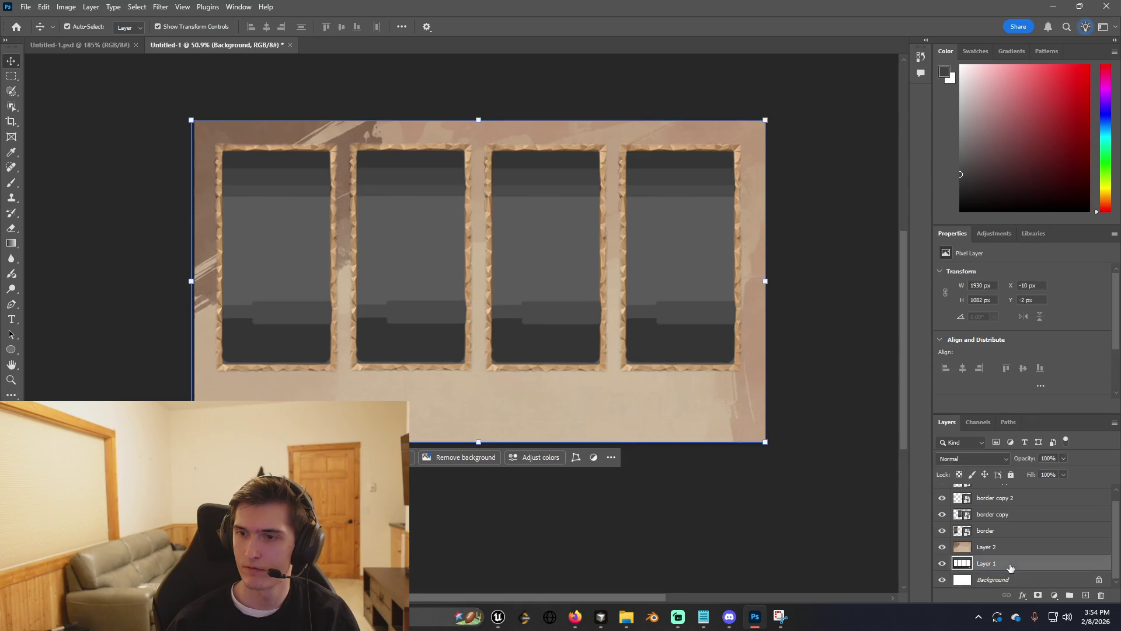
key(Delete)
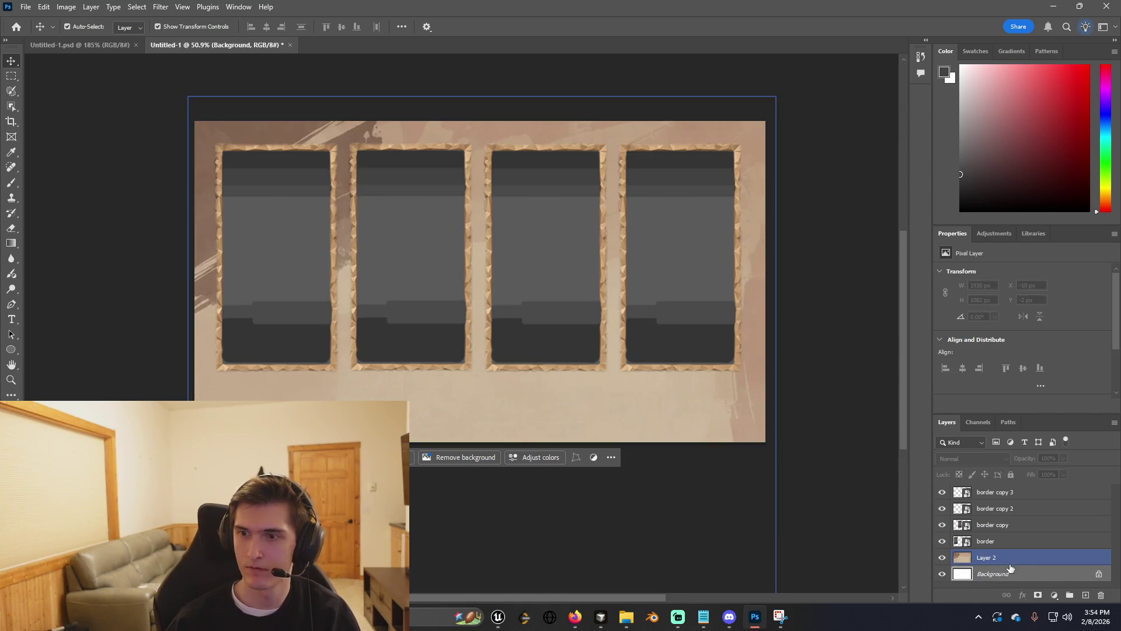
click(1010, 561)
click(977, 459)
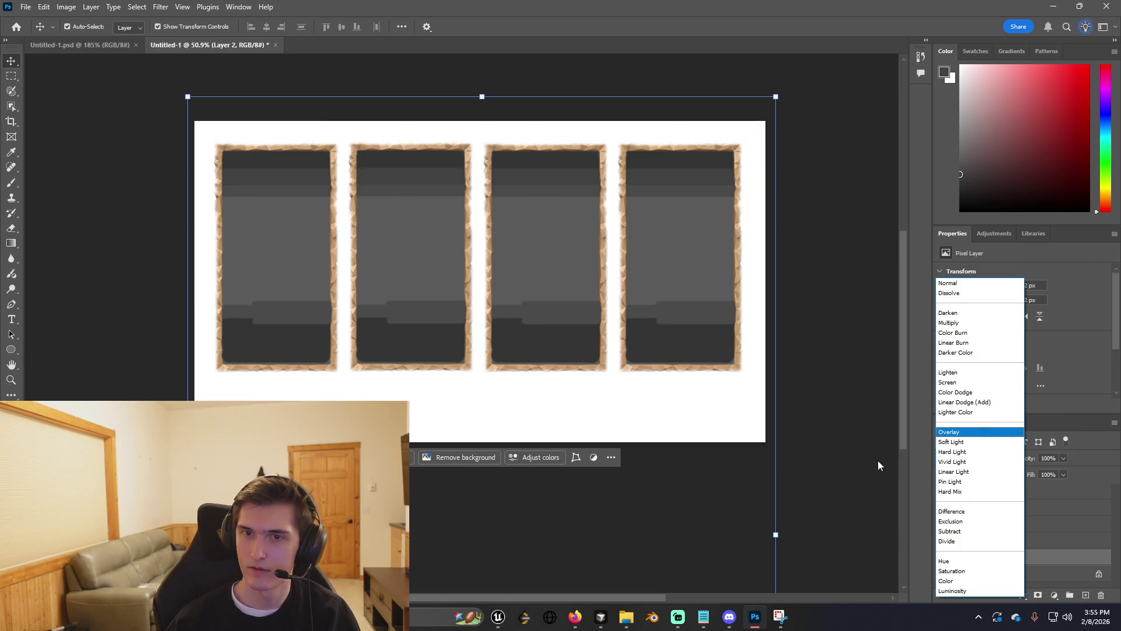
click(897, 458)
Keep the texture at Normal blending, cancel saving, and switch to the Untitled-1.psd border document.
click(986, 541)
click(991, 554)
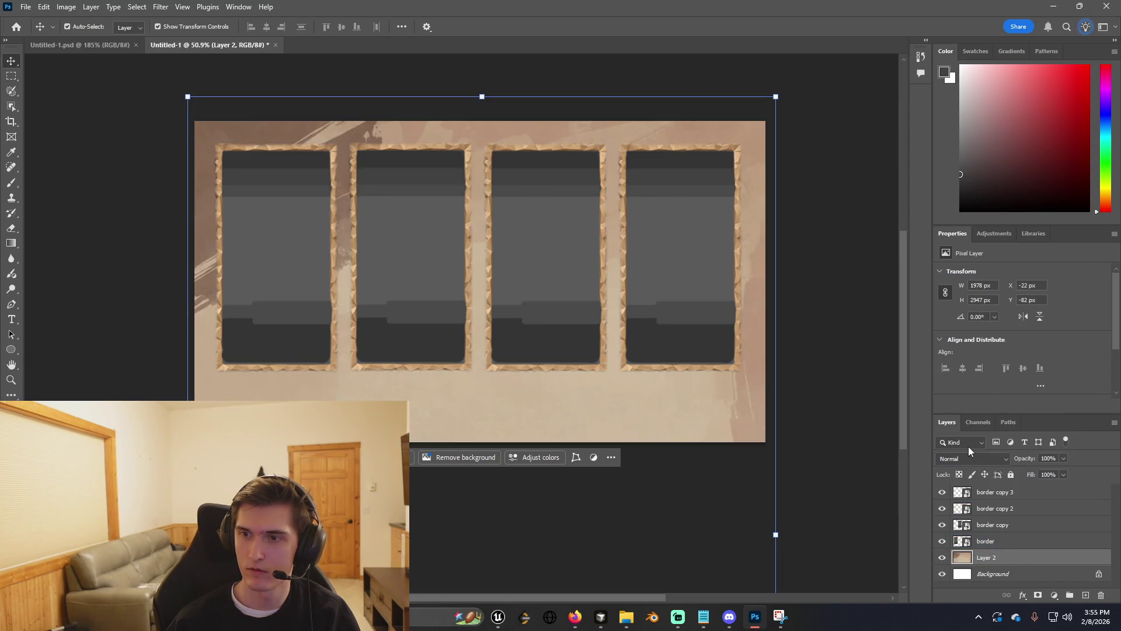
click(974, 459)
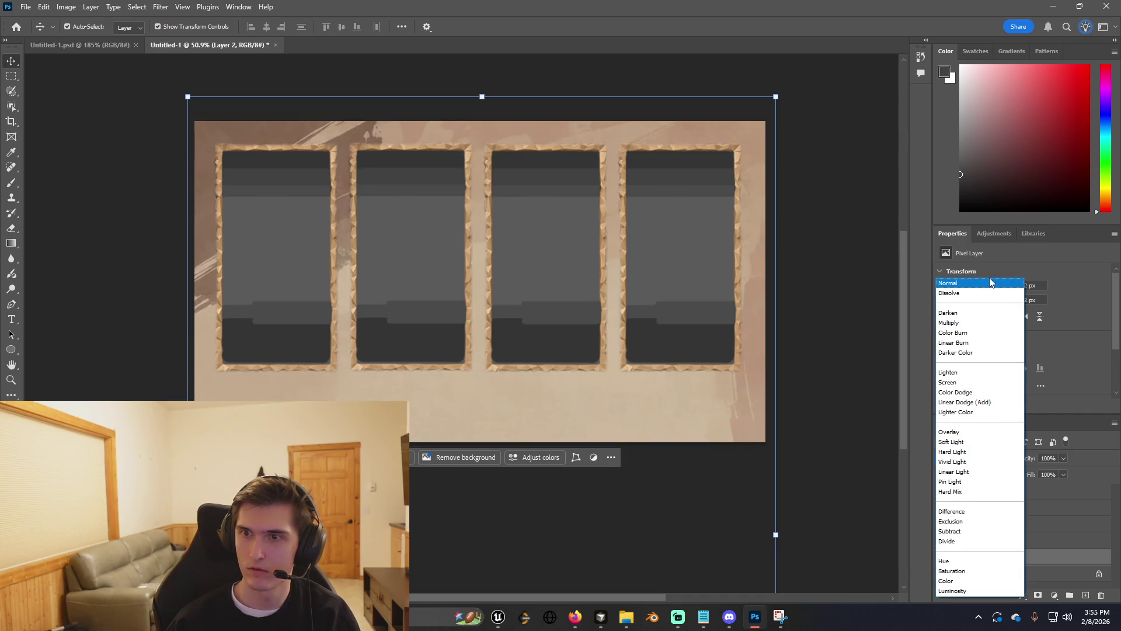
click(843, 354)
scroll(608, 406, up, 1)
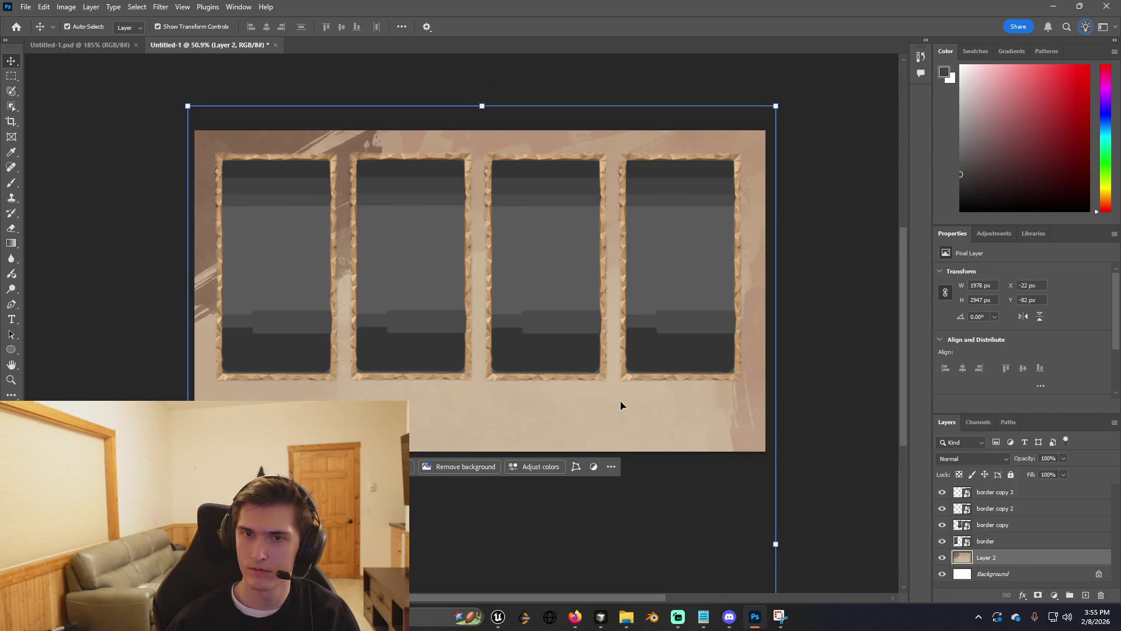
click(602, 335)
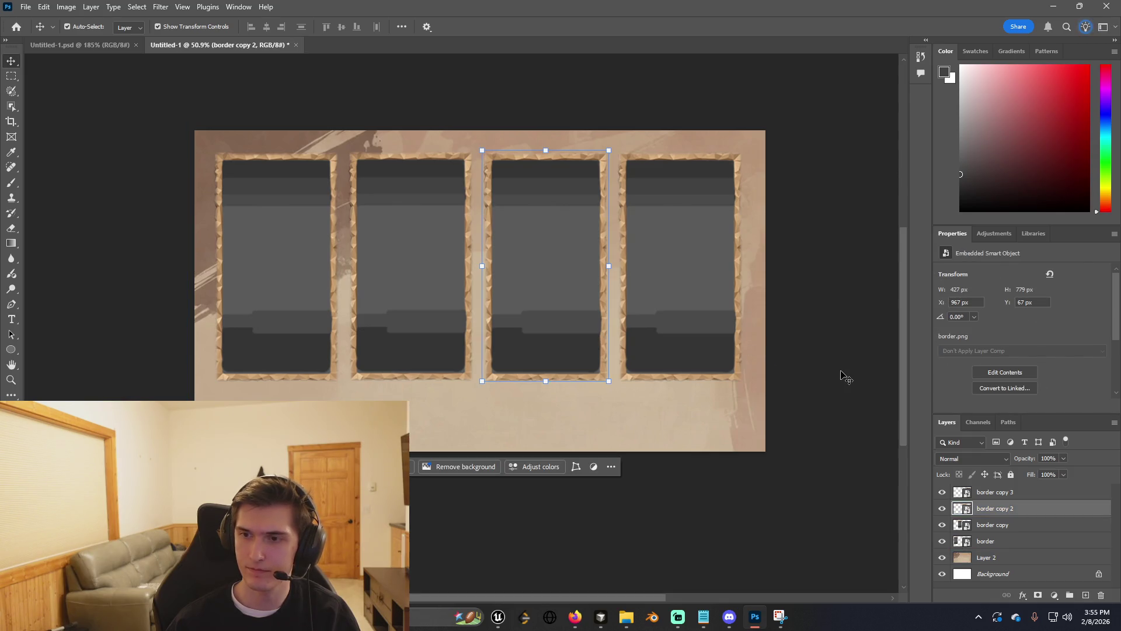
key(ctrl)
key(ctrl+s)
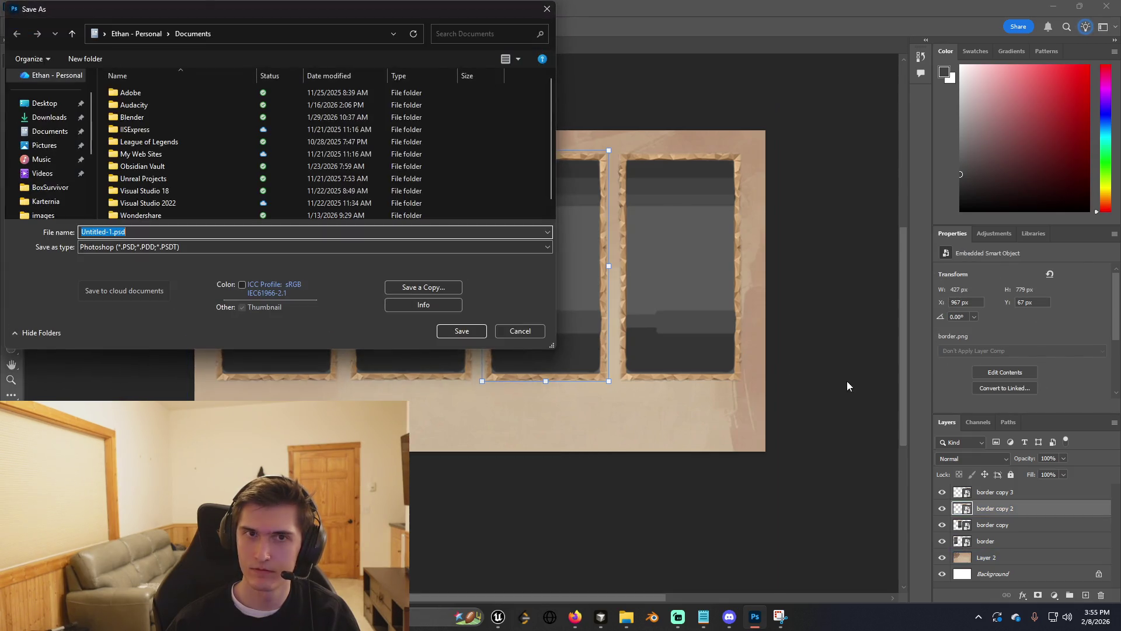
click(516, 327)
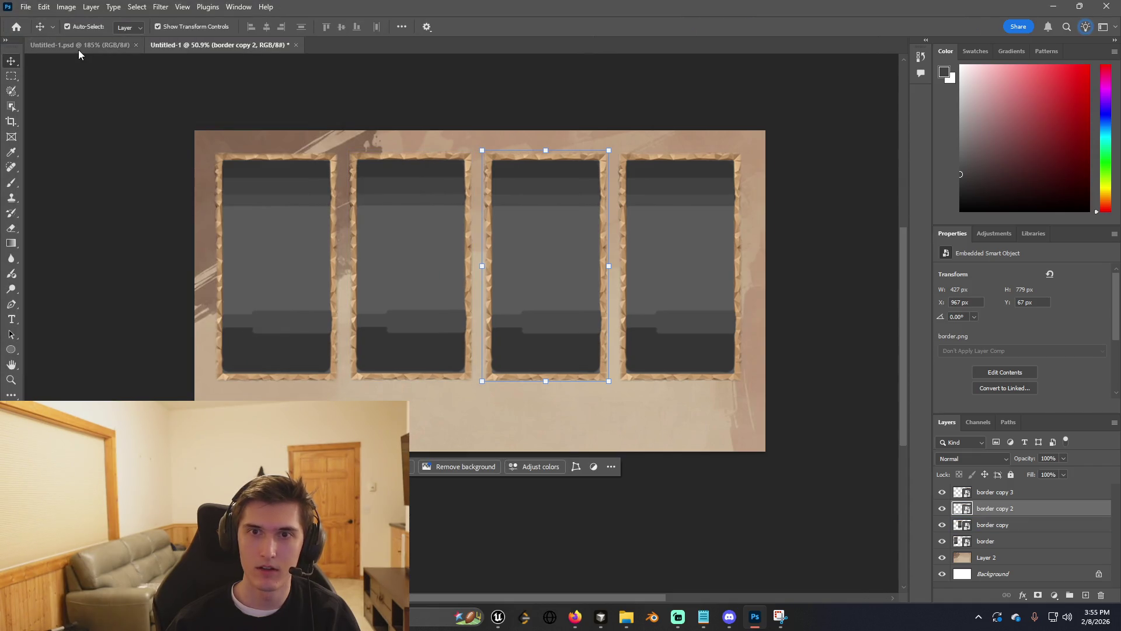
click(80, 52)
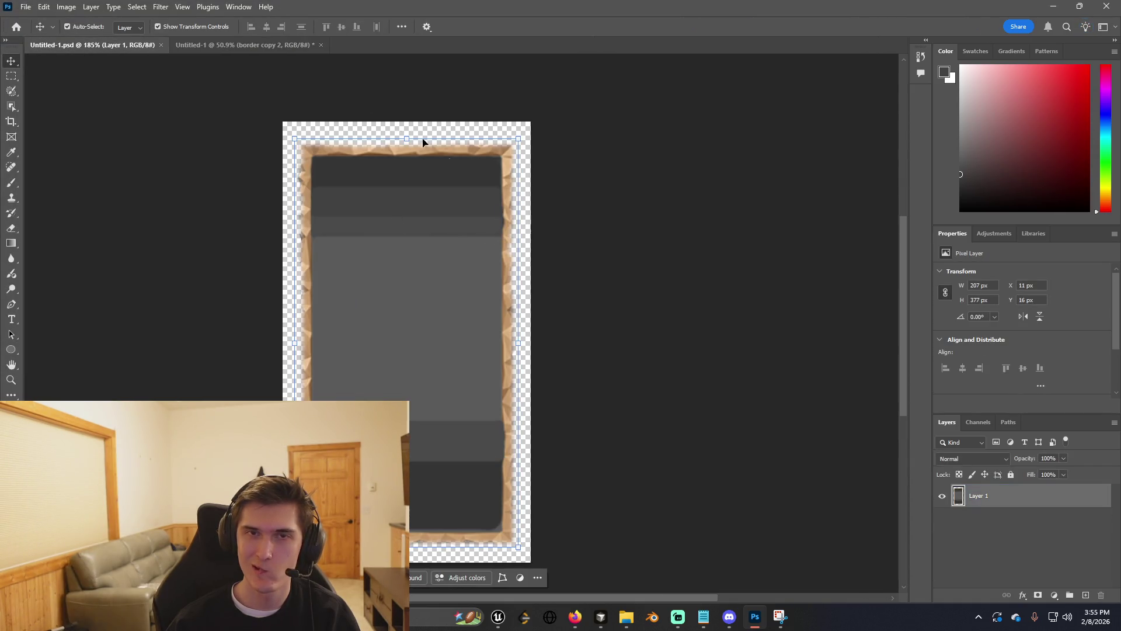
Return to the four-frame mockup document and deselect the frame layers.
click(292, 46)
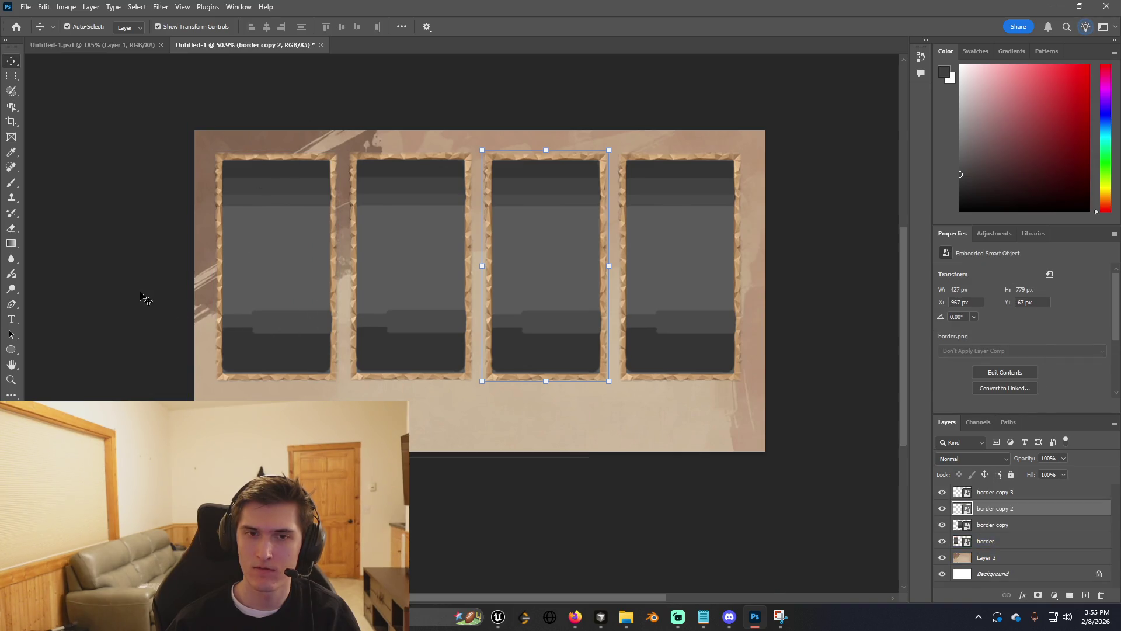
click(175, 313)
scroll(333, 358, up, 2)
scroll(483, 375, up, 2)
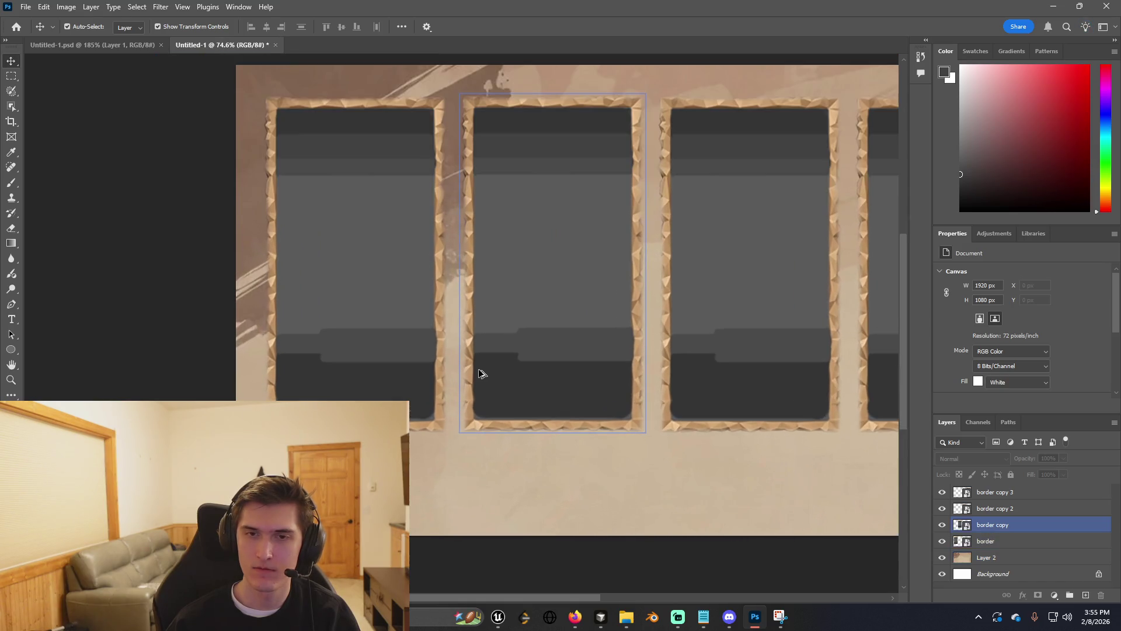
scroll(483, 376, down, 3)
click(522, 339)
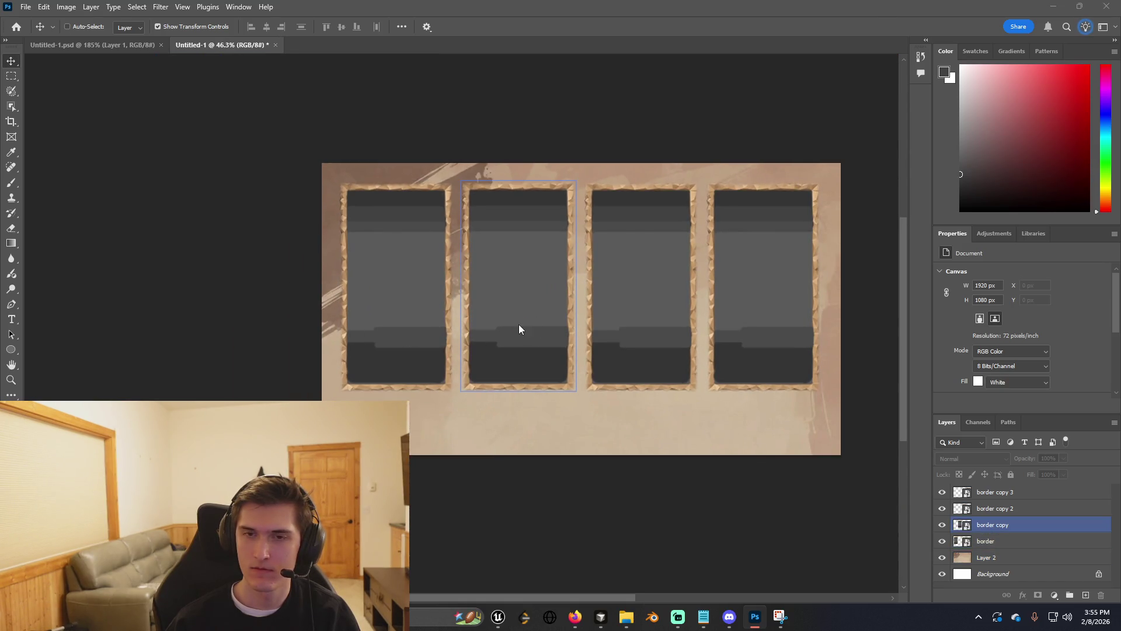
key(ctrl+s)
click(518, 328)
ctrl+click(237, 309)
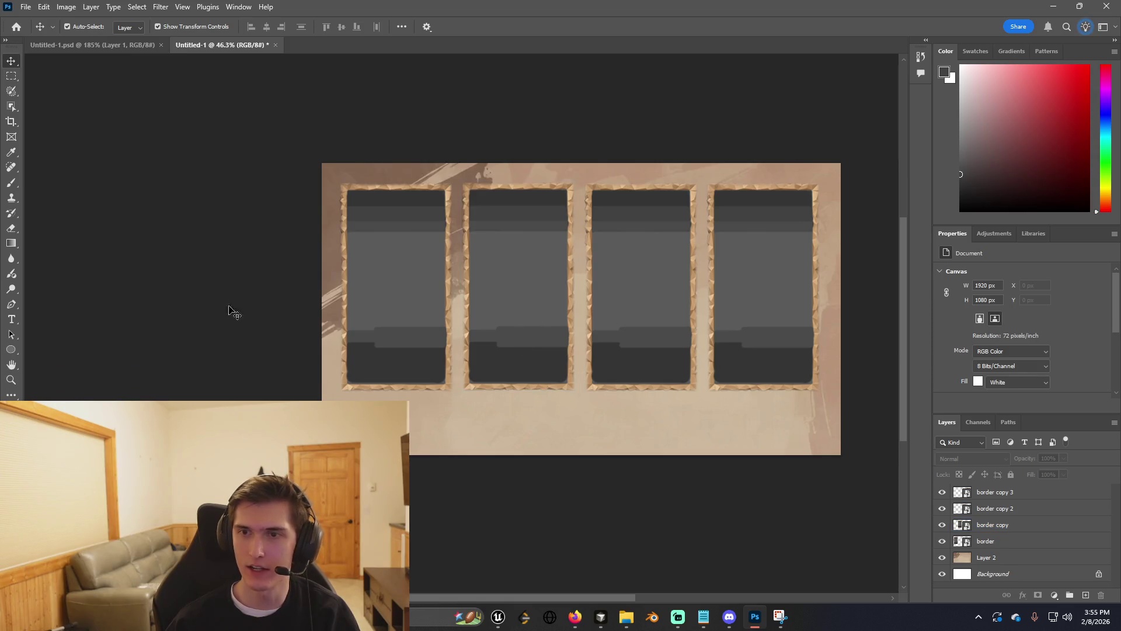
Zoom out and bring up File > Export with Quick Export as PNG.
key(ctrl+minus)
click(26, 7)
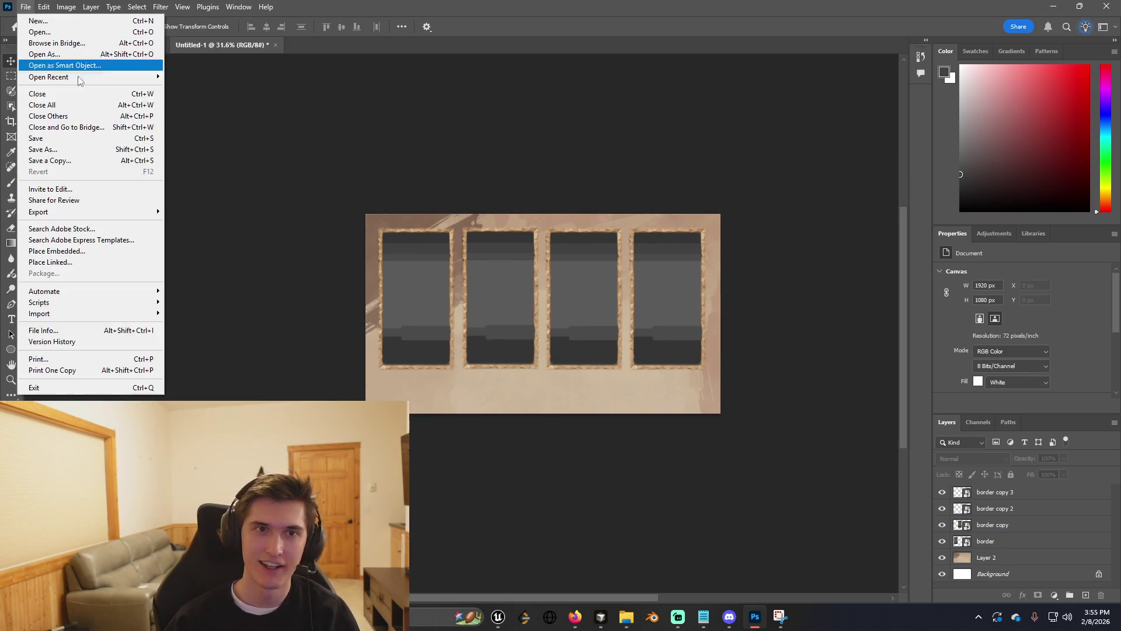
mouse_move(125, 212)
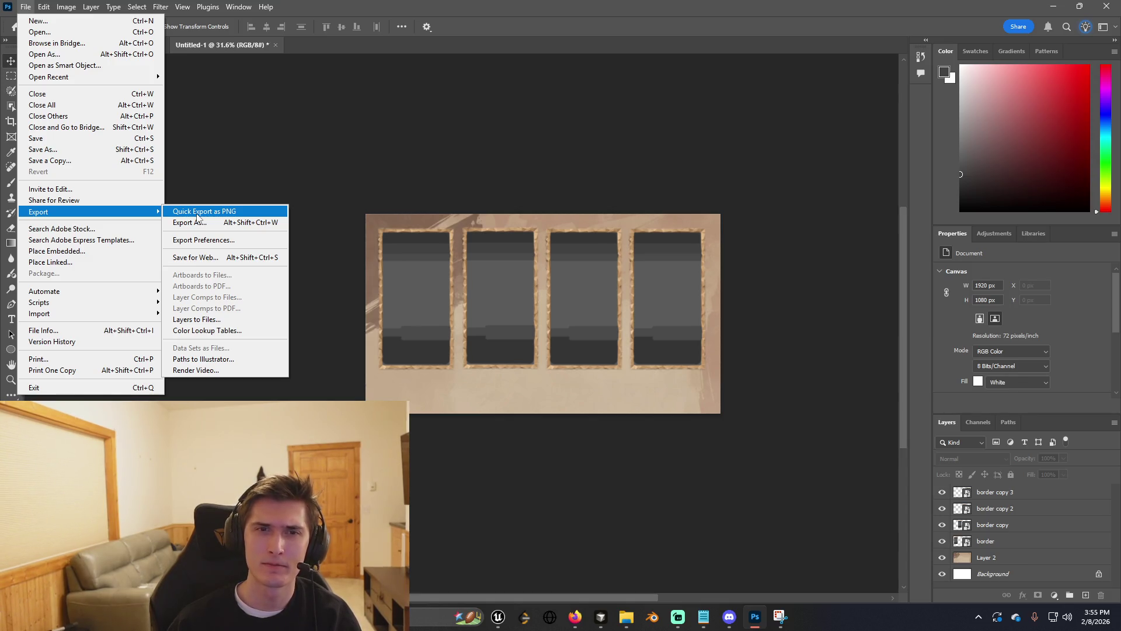
Quick Export the mockup as a PNG named CharacterSelectionScreenBackground into Downloads.
click(196, 214)
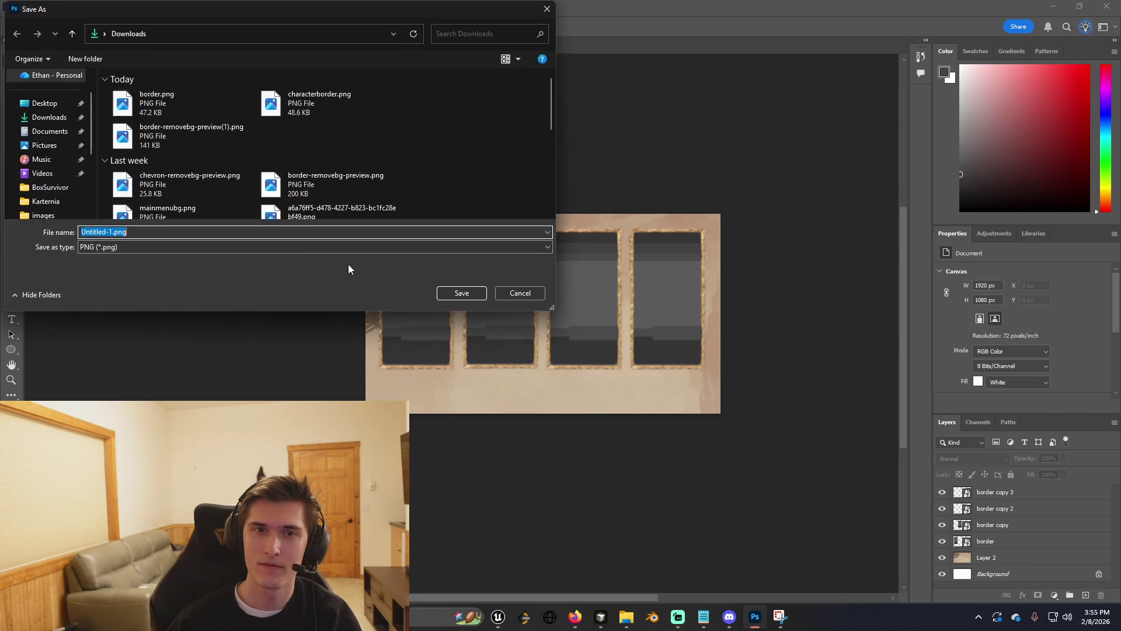
click(114, 230)
key(BackSpace)
text(2)
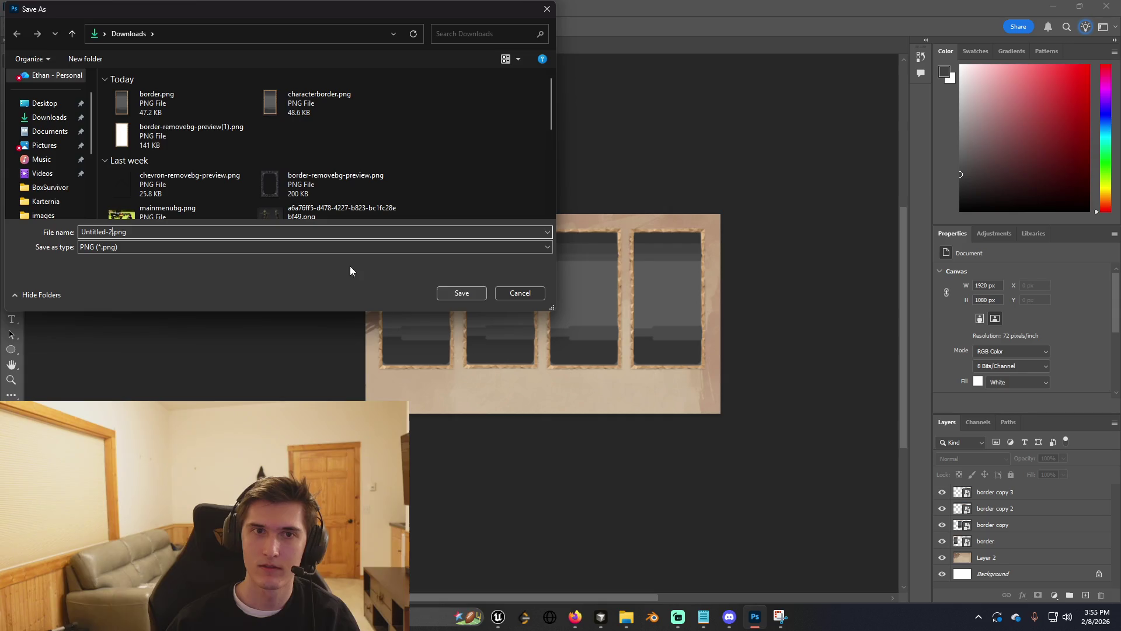
key(shift+Home)
text(Ba)
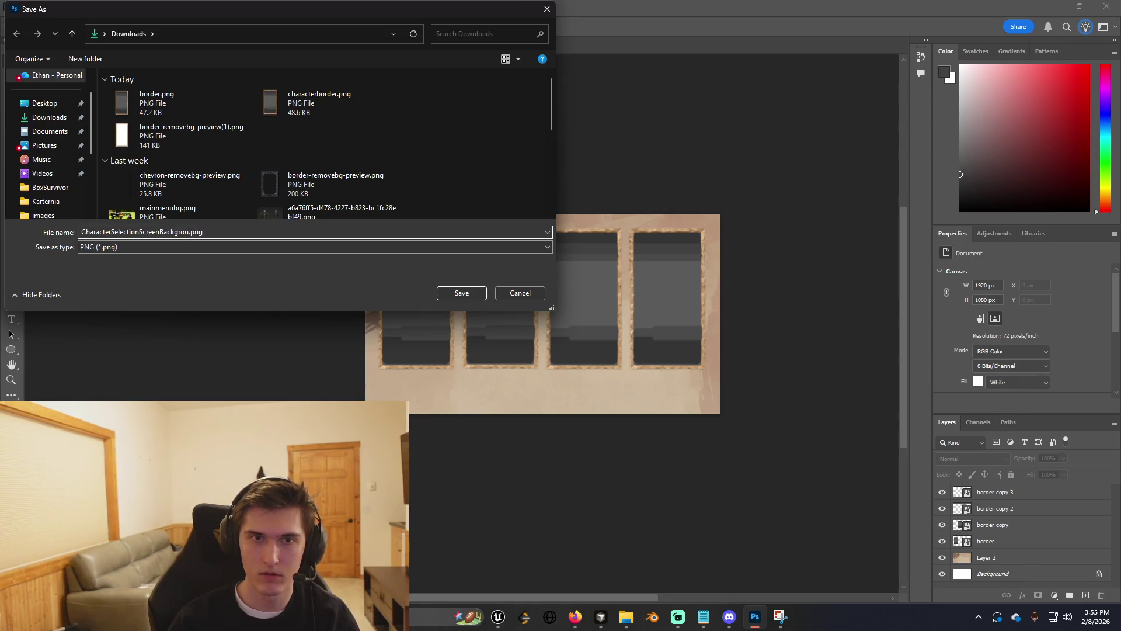
key(Return)
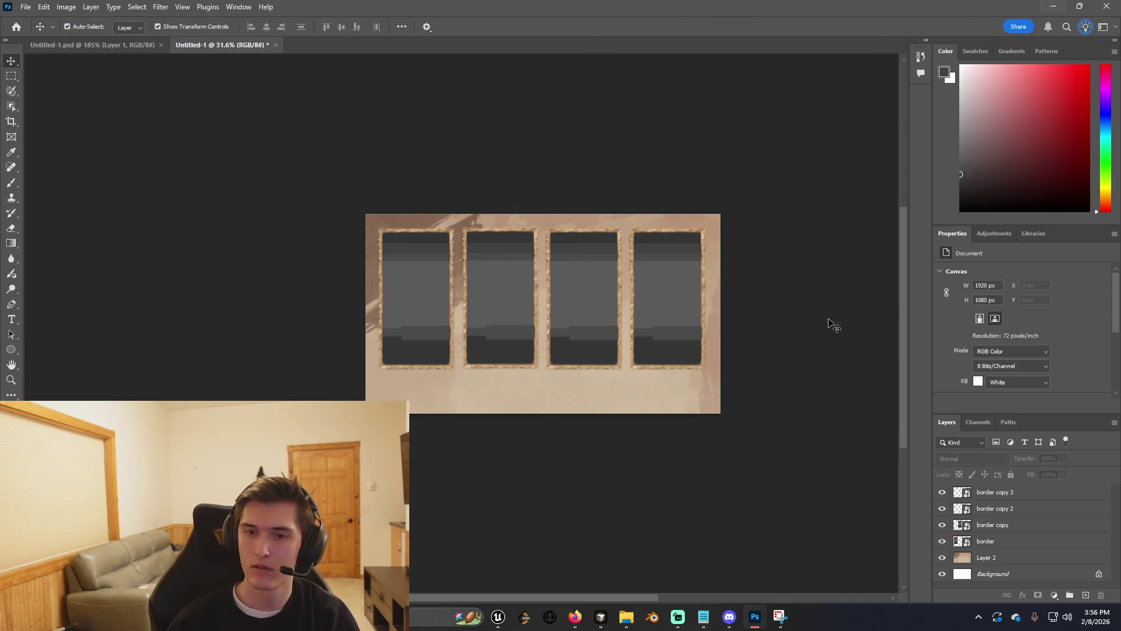
Check Downloads by way of the BoxSurvivor folder, then bring the Unreal WBP_PlayMenu editor forward.
mouse_move(626, 616)
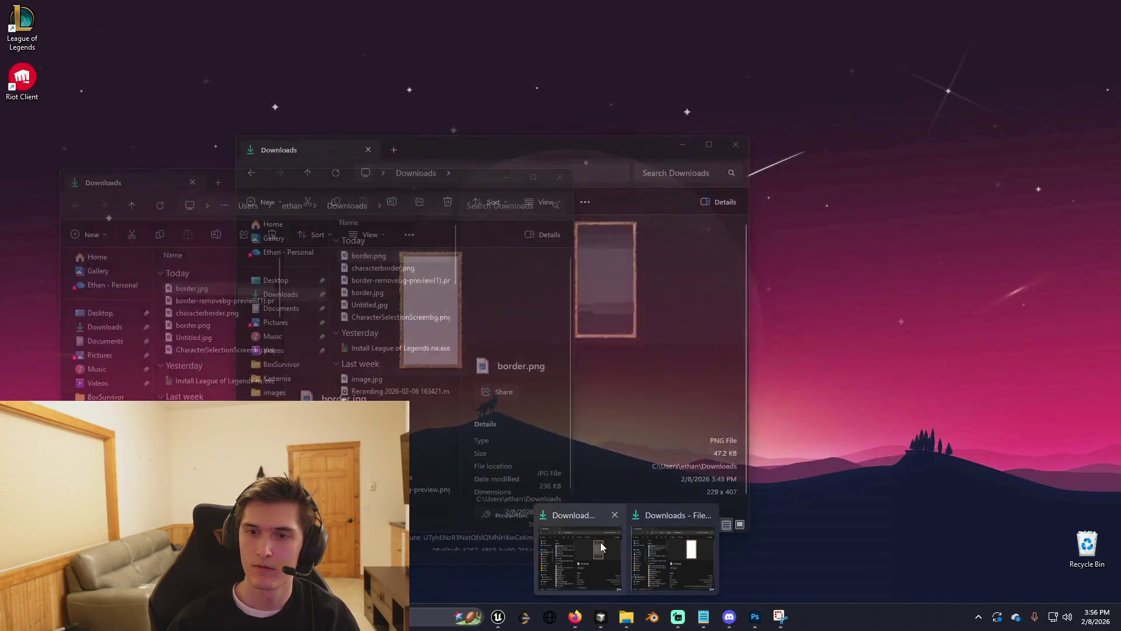
click(604, 547)
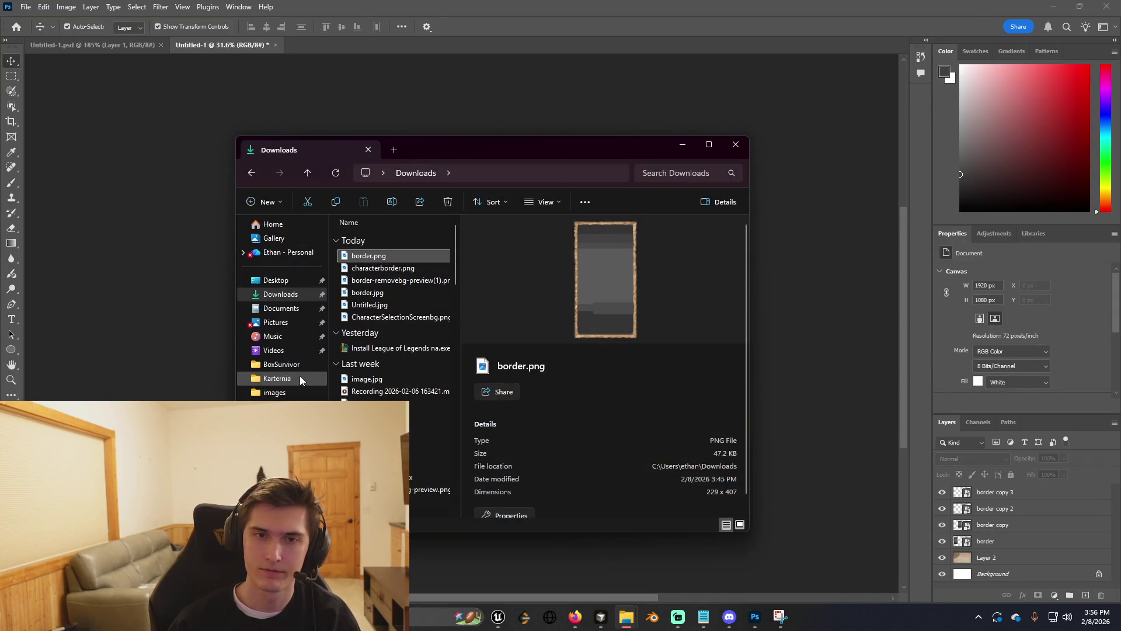
click(290, 364)
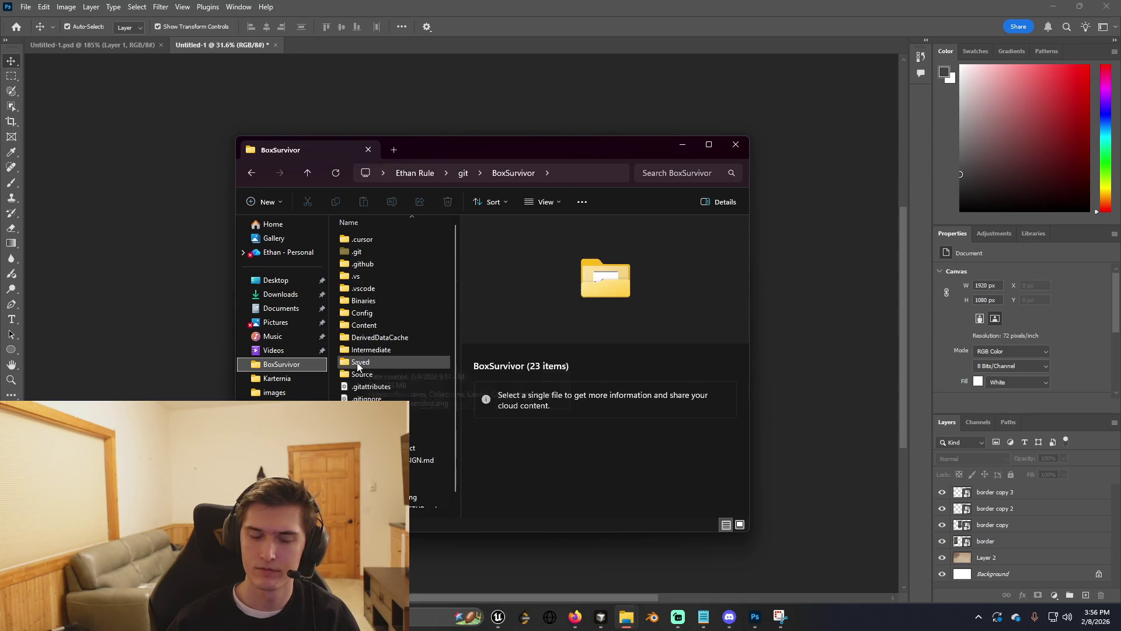
click(282, 293)
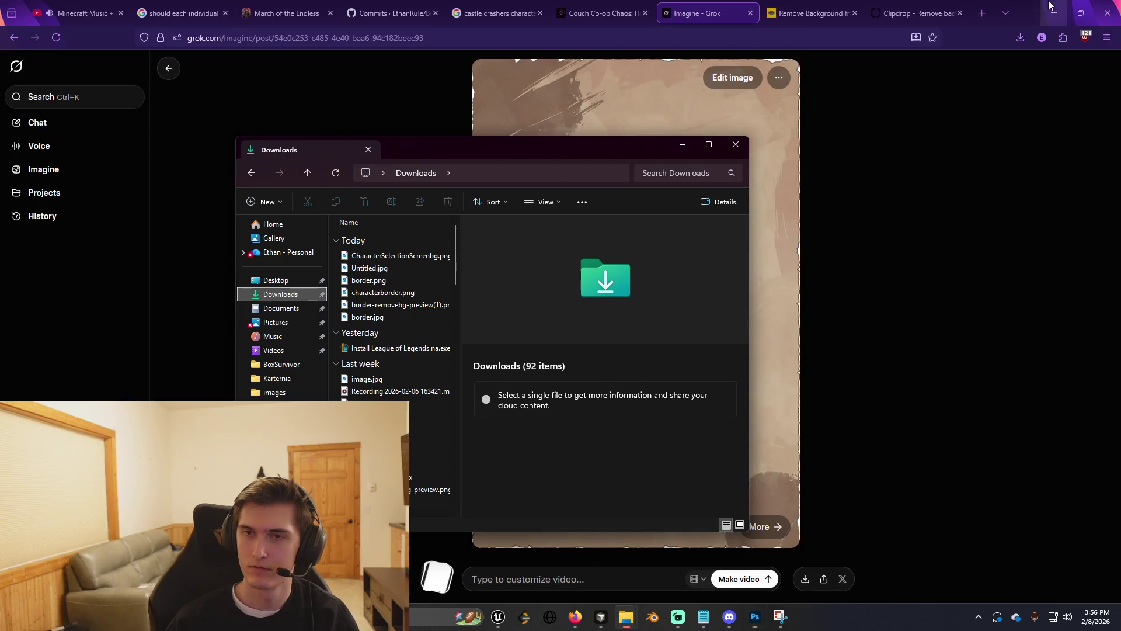
click(573, 620)
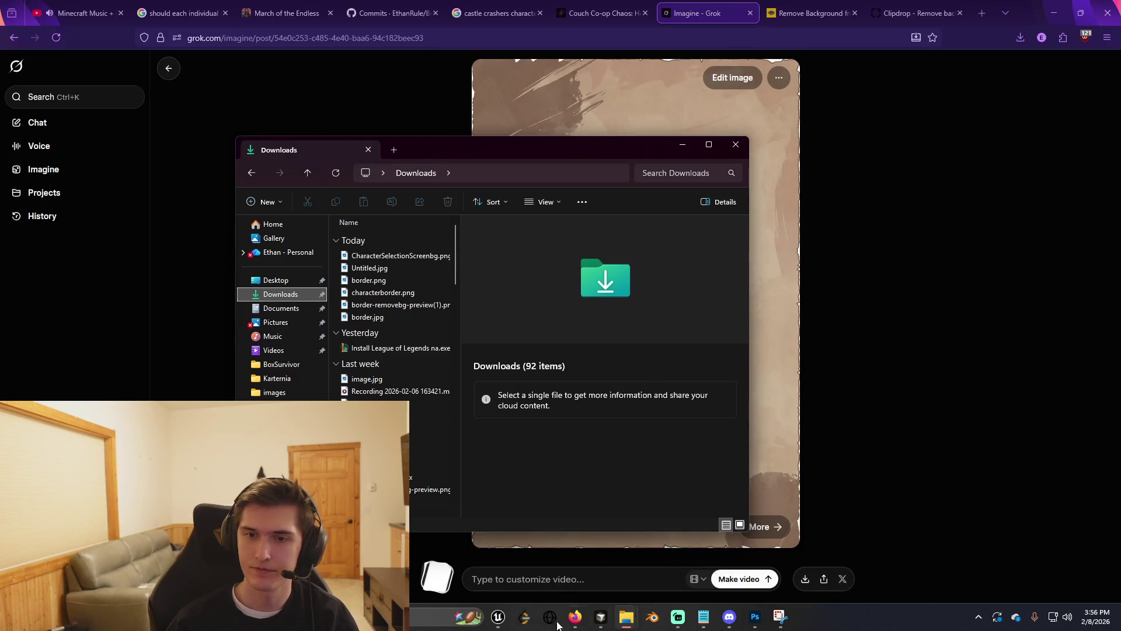
click(497, 616)
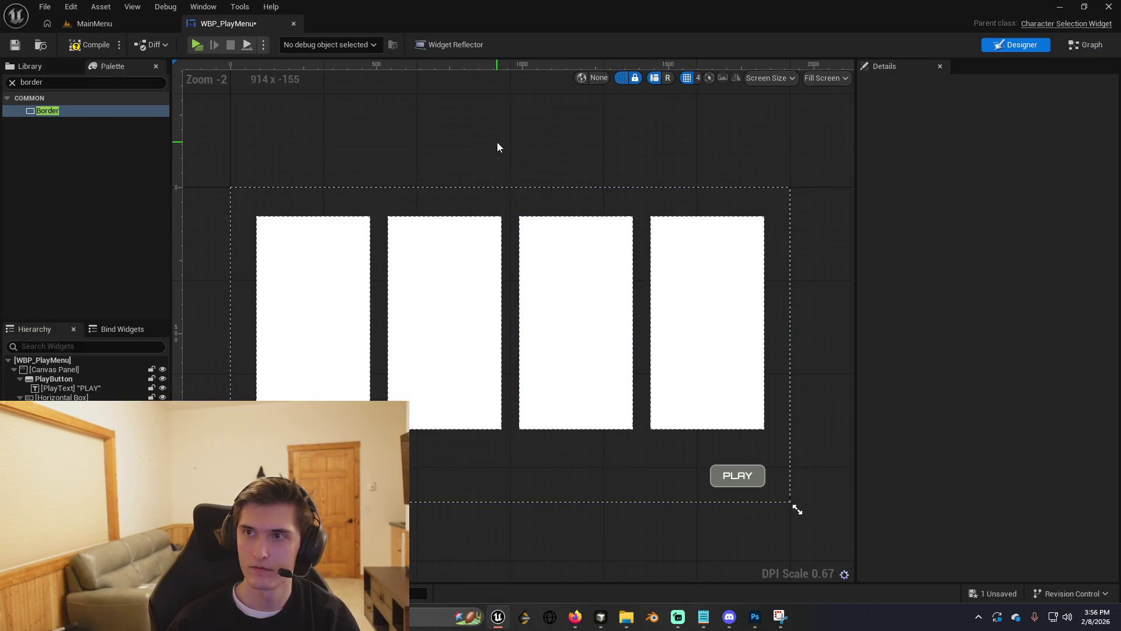
Save the widget and import CharacterSelectionScreenbg.png from Downloads through the Content Drawer.
key(ctrl+s)
click(491, 281)
key(ctrl+space)
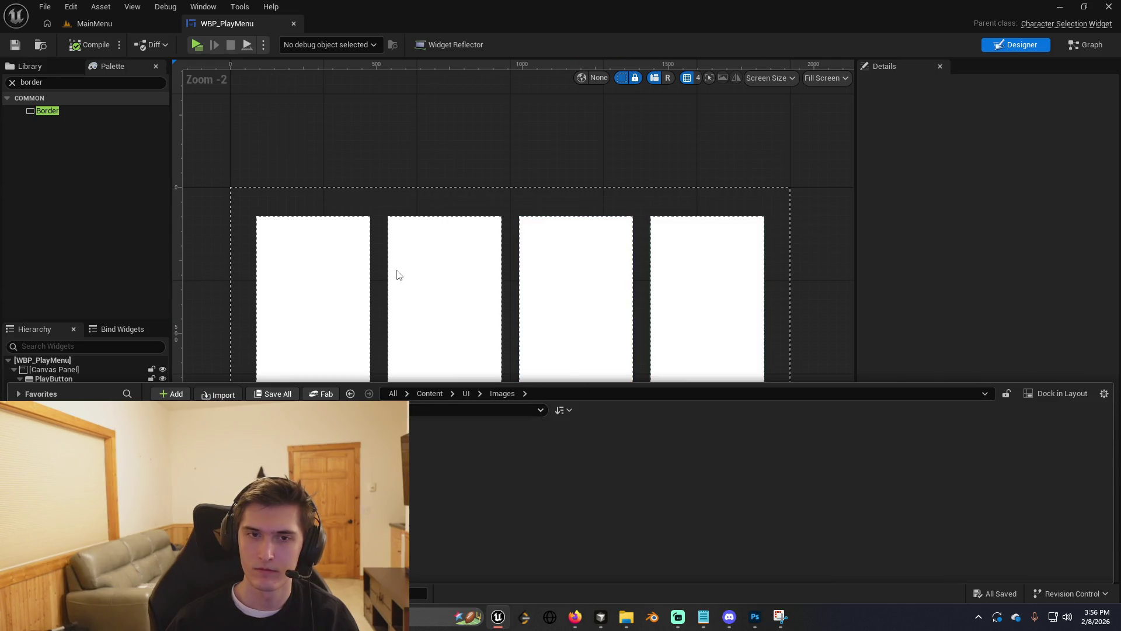
key(ctrl+i)
click(82, 117)
click(181, 101)
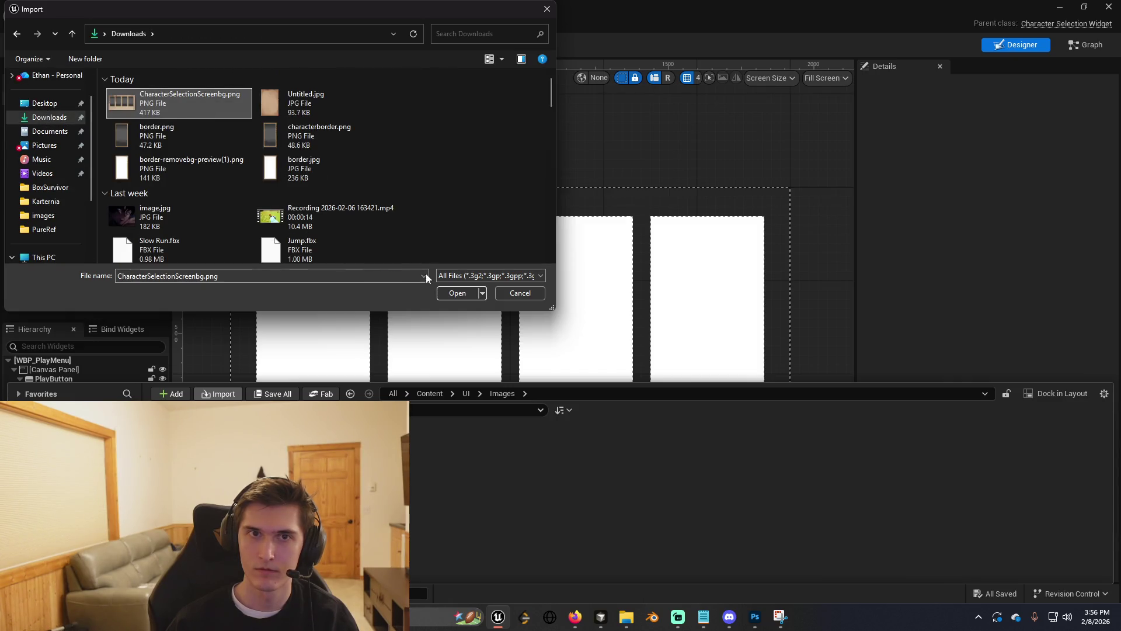
click(462, 294)
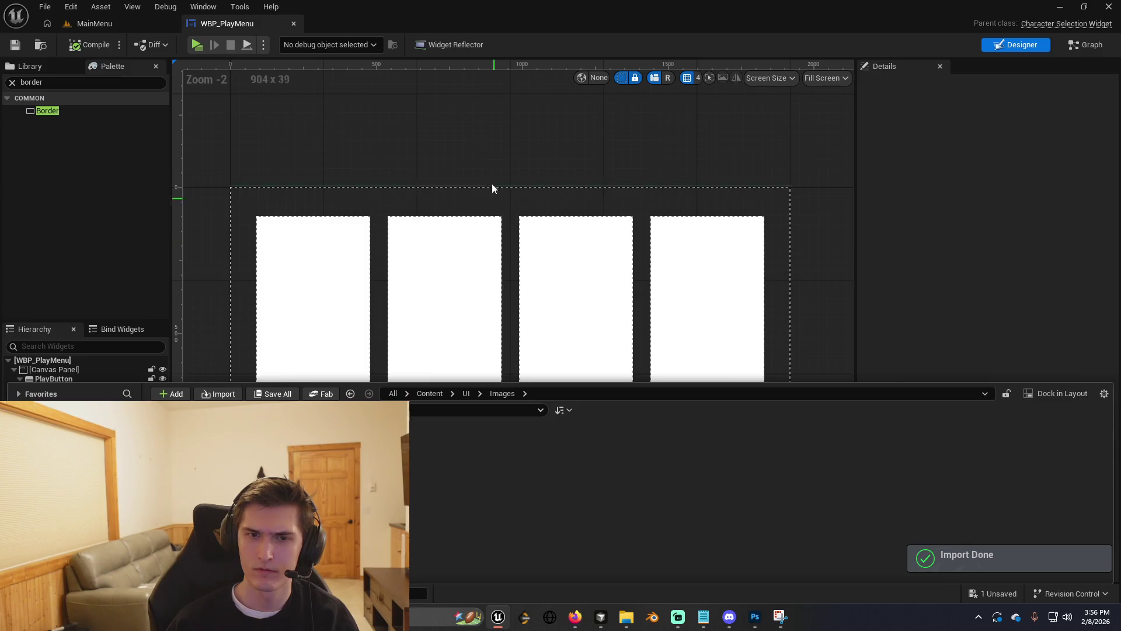
Select HorizontalBox_0, which holds the slots, and recenter the canvas.
scroll(493, 197, down, 4)
scroll(601, 296, up, 2)
click(607, 301)
drag(753, 323, 792, 397)
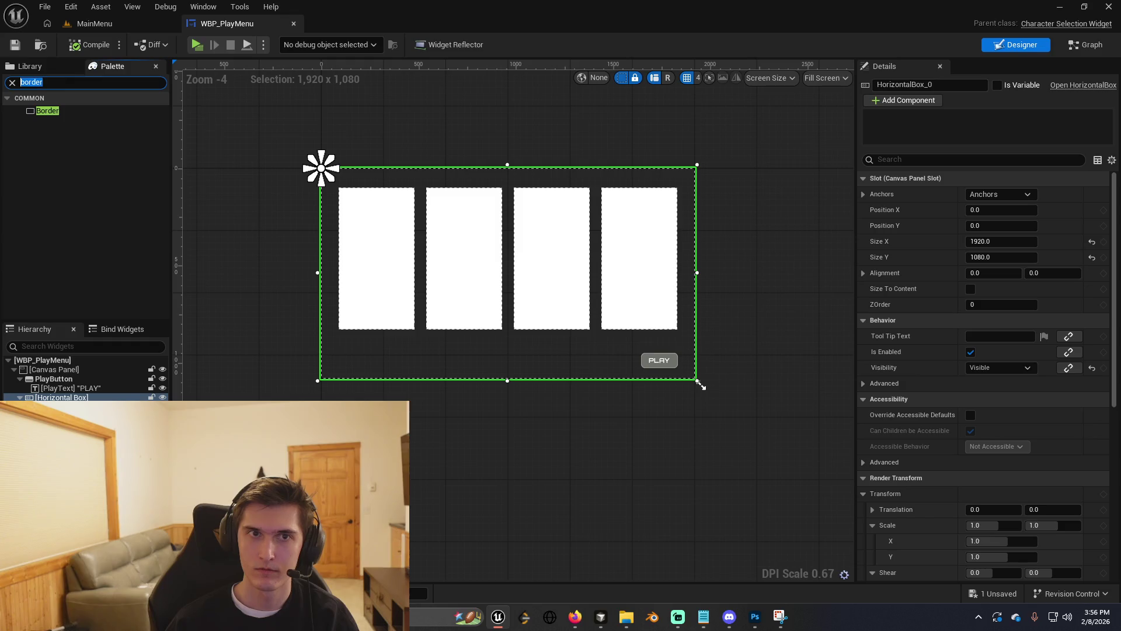
Find Image in the Palette and drop an Image widget into the Canvas Panel.
text(iamge)
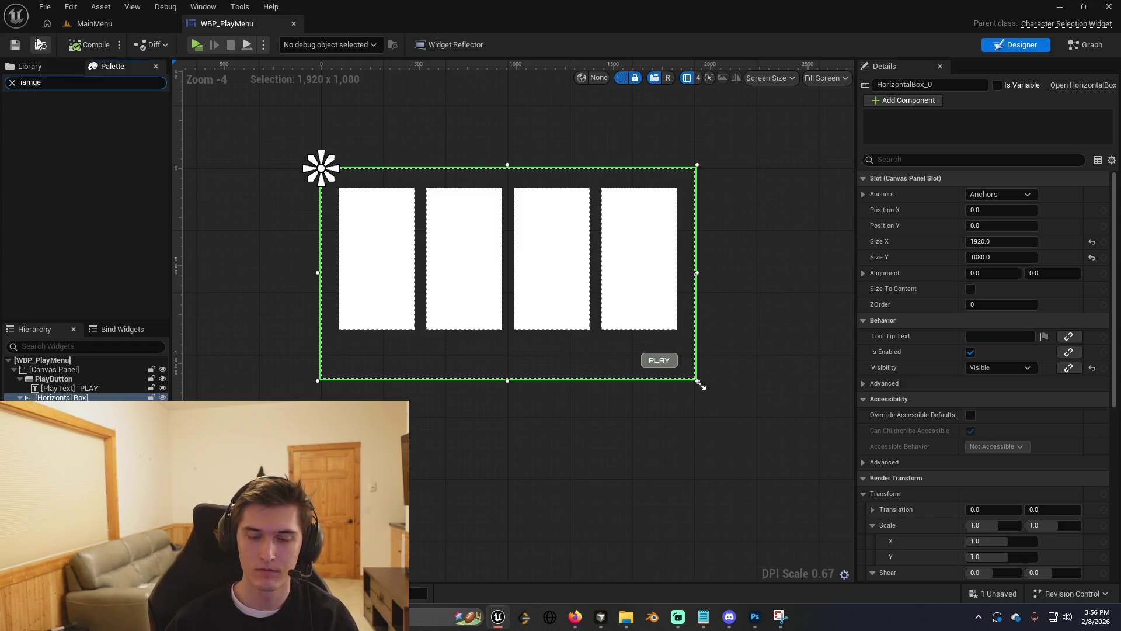
key(BackSpace)
key(BackSpace)
key(BackSpace)
text(mage)
click(63, 115)
mouse_move(64, 119)
mouse_down()
mouse_move(64, 396)
mouse_move(56, 369)
mouse_up()
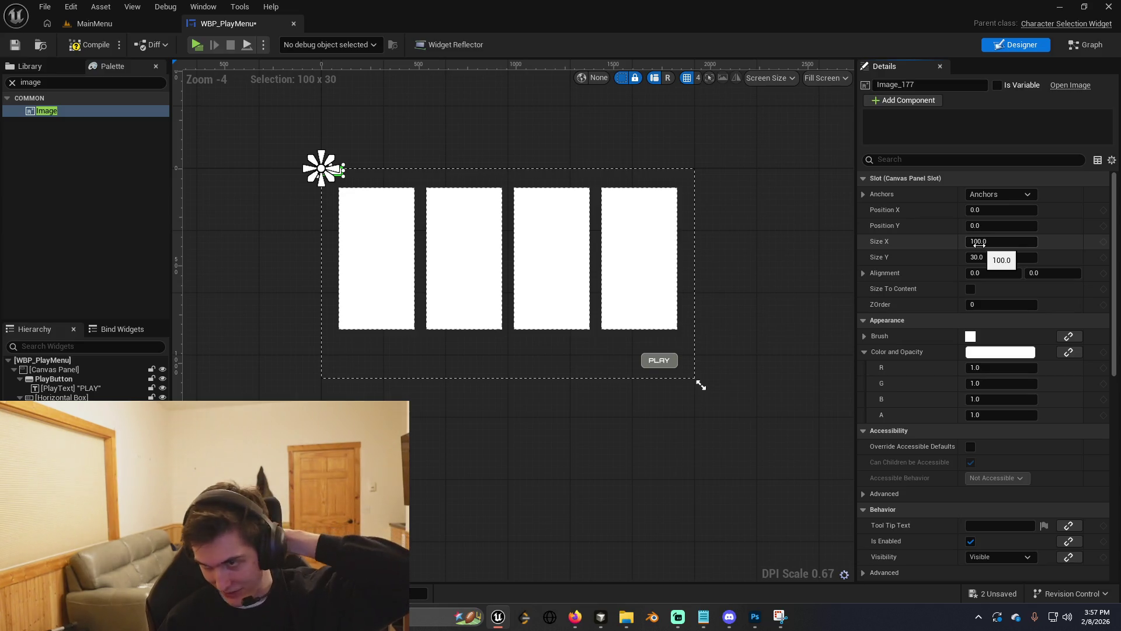
Size the Image widget to 1920 x 1080 and save the blueprint.
click(979, 241)
key(Return)
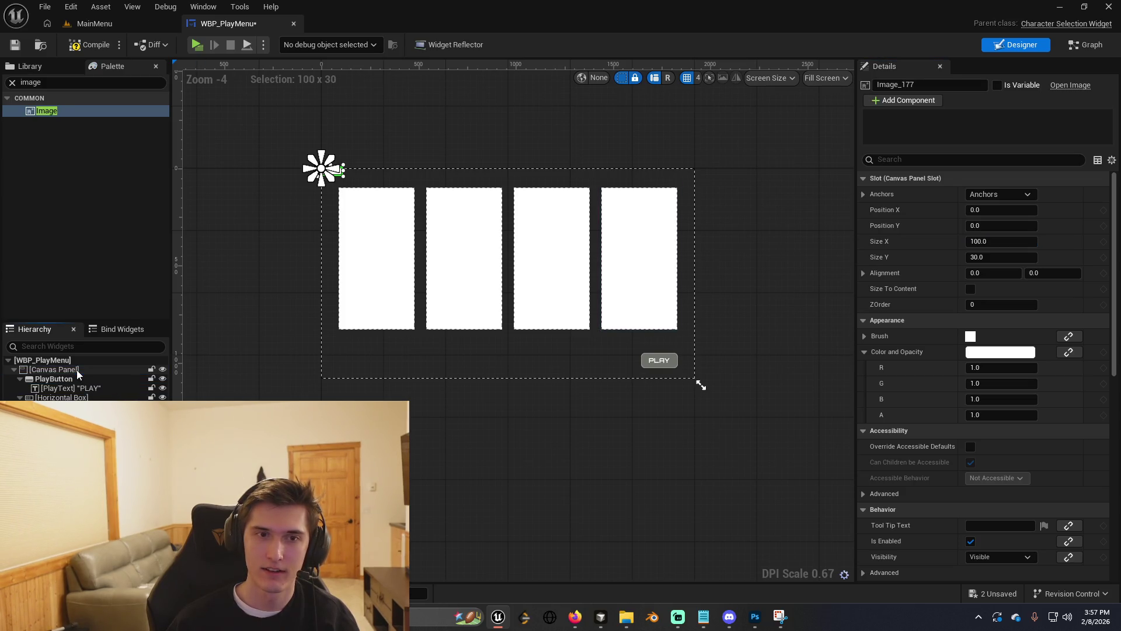
click(863, 273)
click(864, 272)
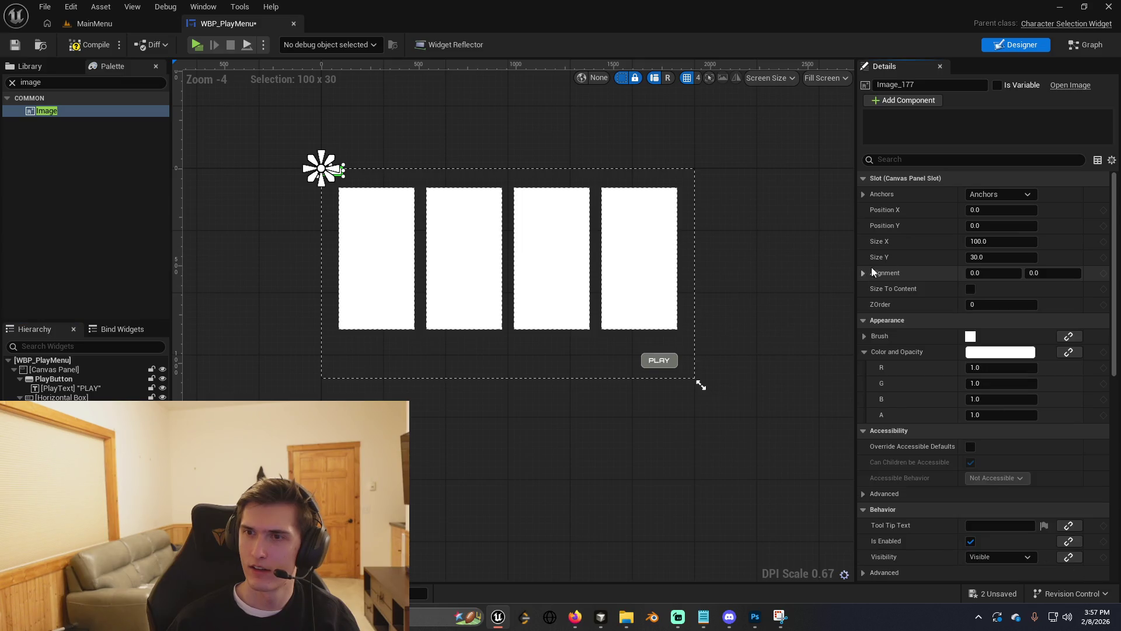
drag(344, 175, 357, 173)
double_click(979, 241)
text(192)
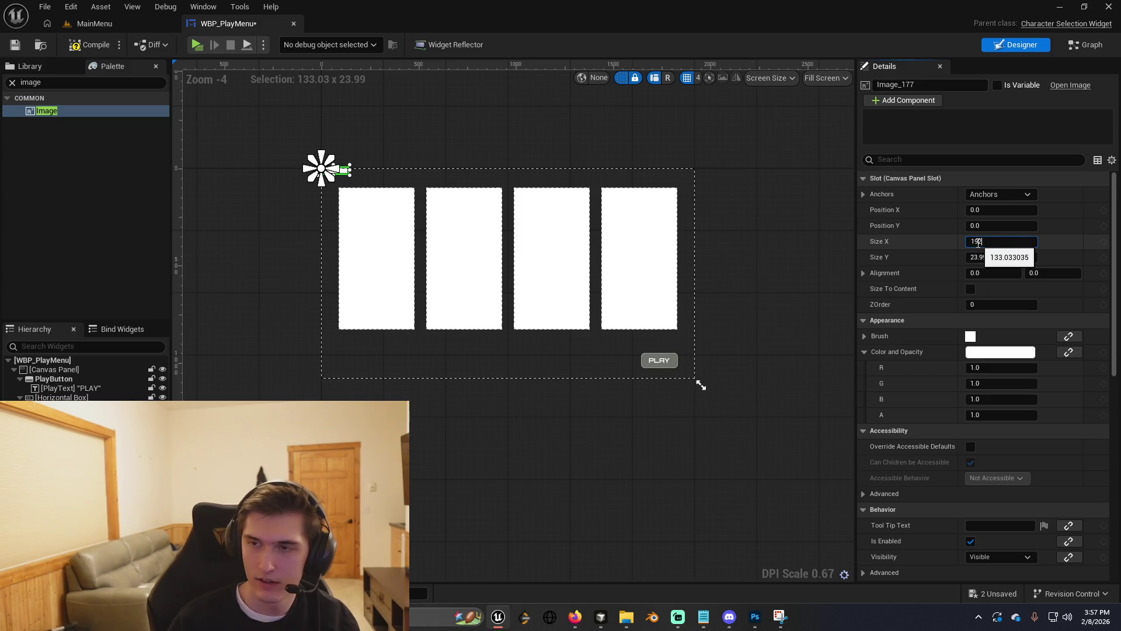
text(0)
key(Tab)
key(Return)
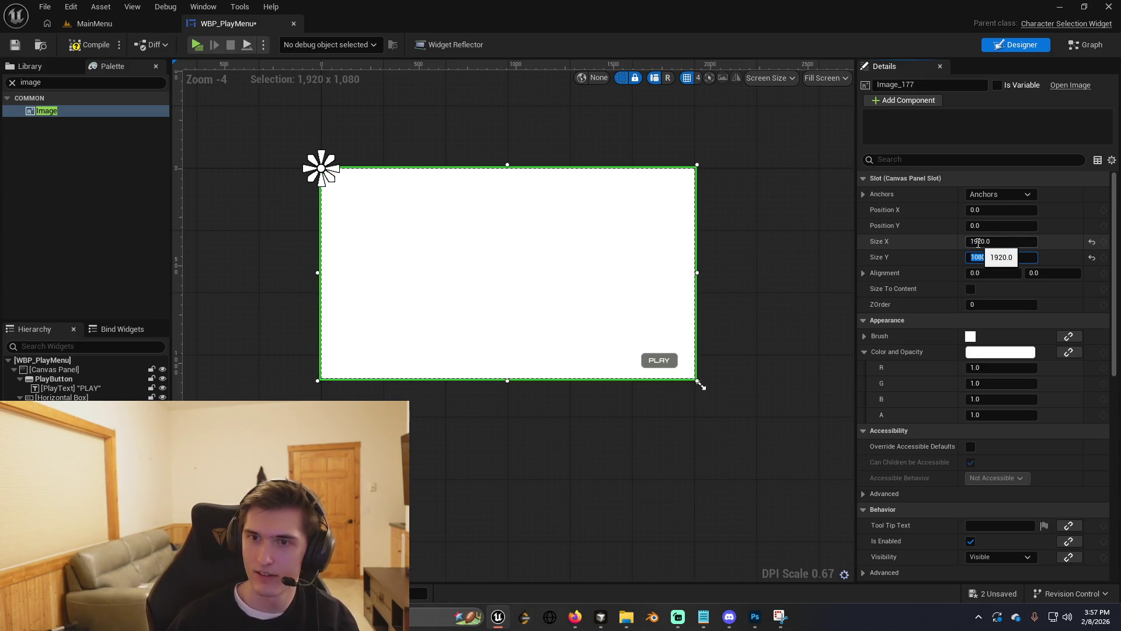
key(ctrl+s)
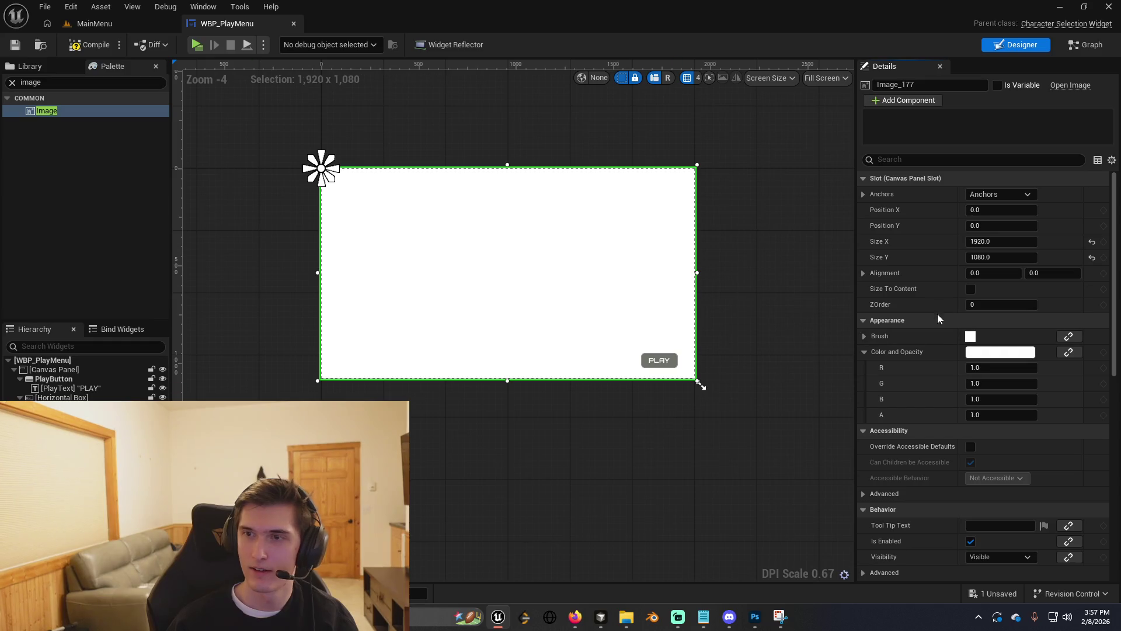
click(981, 160)
Change the Image widget's ZOrder value and save the blueprint.
text(z)
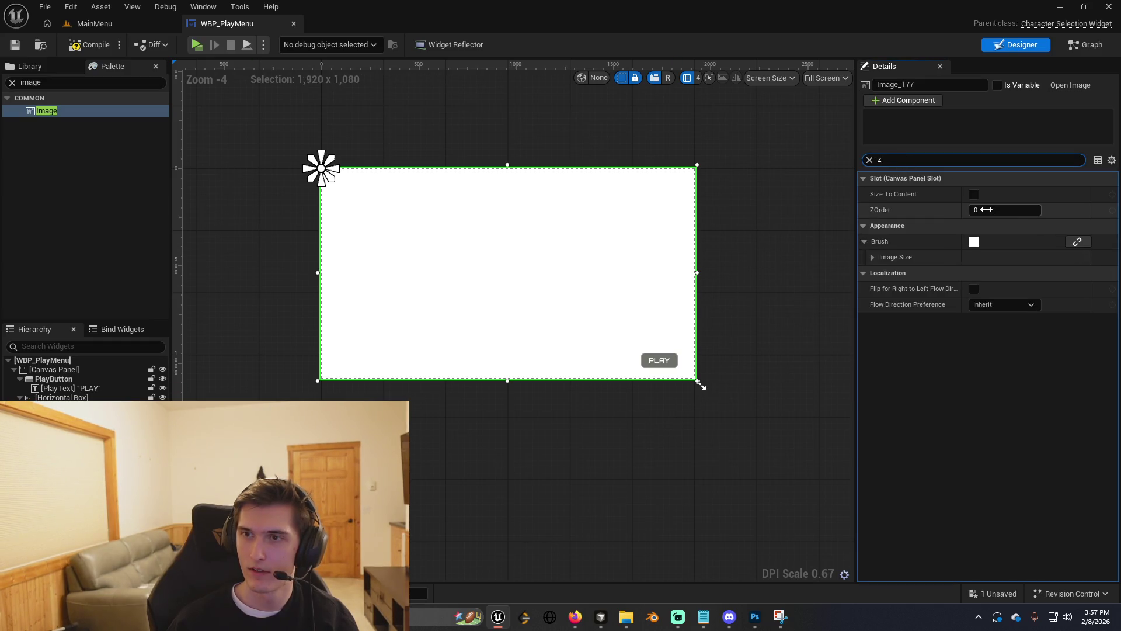
click(983, 211)
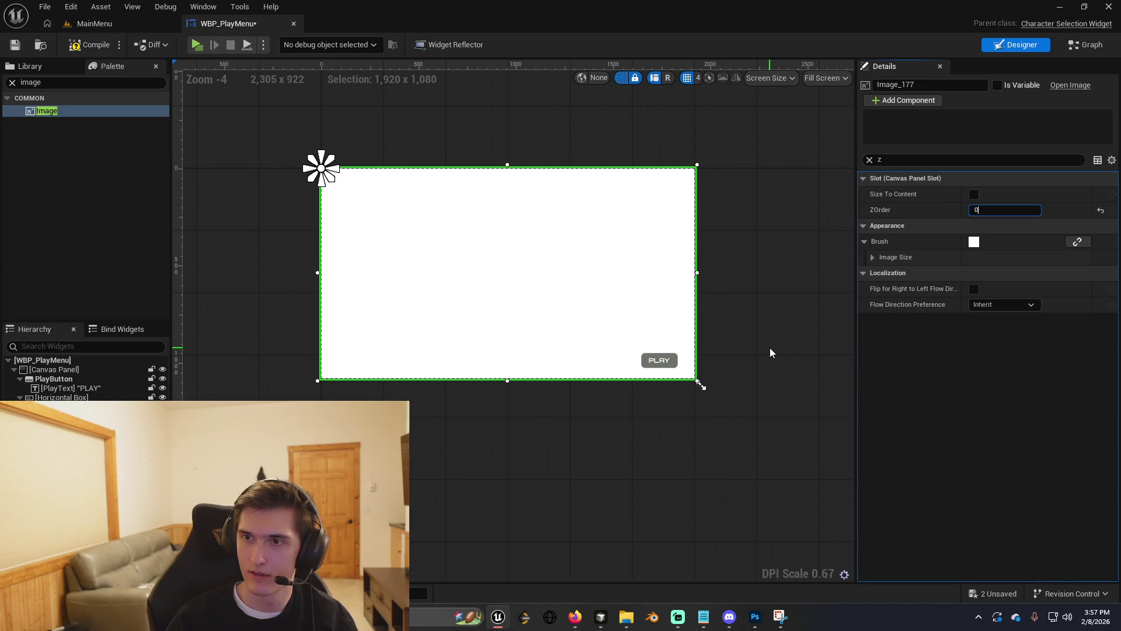
key(ctrl+s)
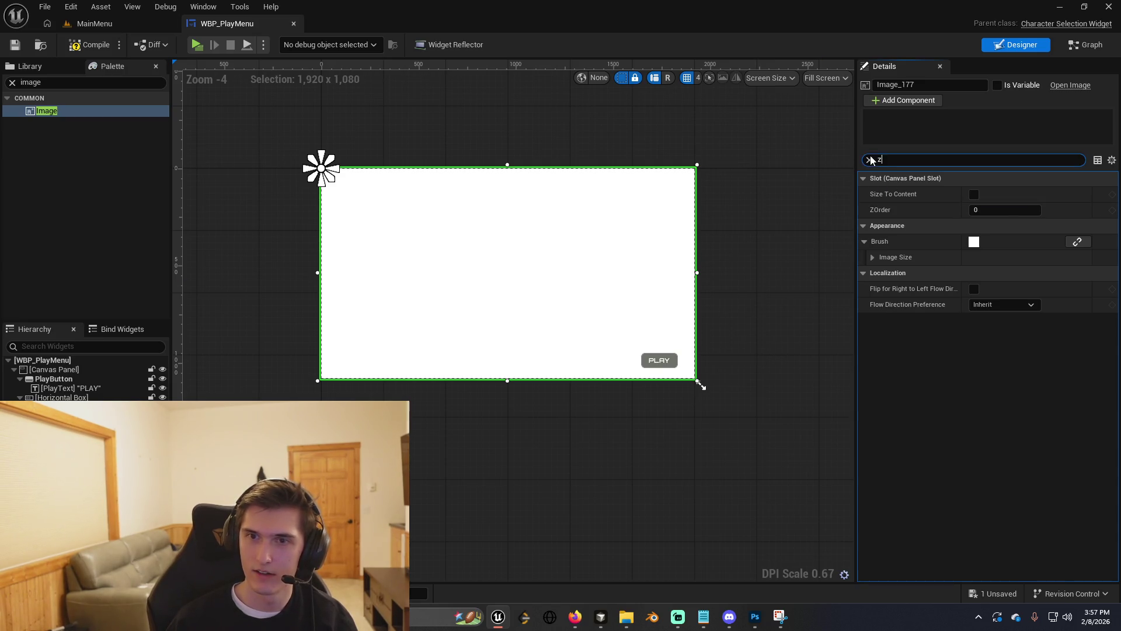
Set the image's Brush to the CharacterSelectionScreenbg texture and frame it on the canvas.
click(869, 161)
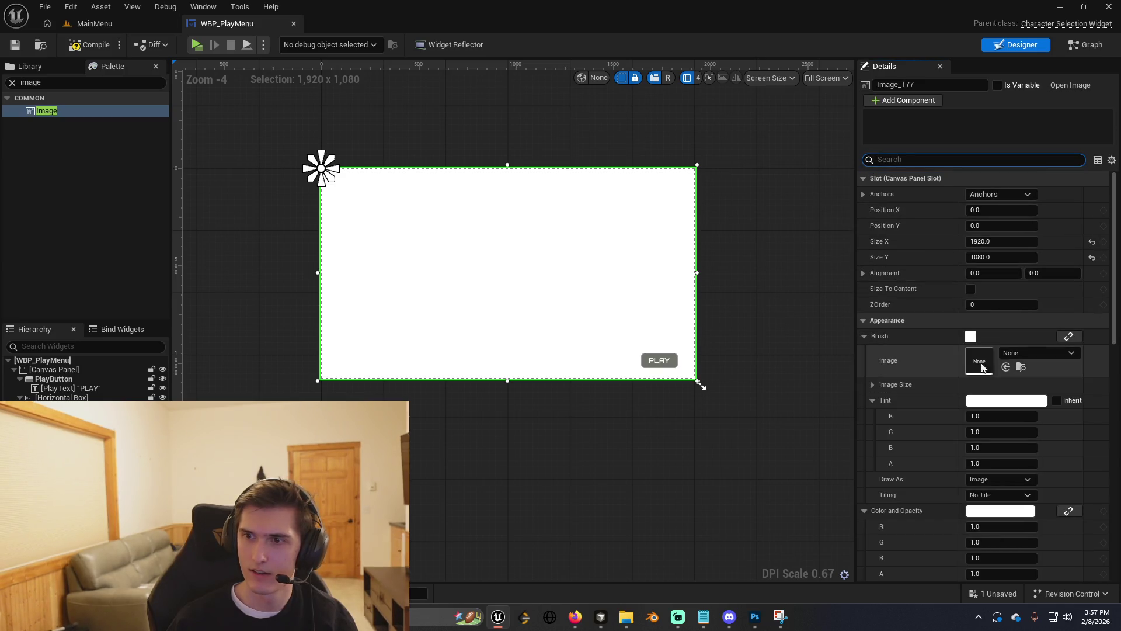
click(1019, 358)
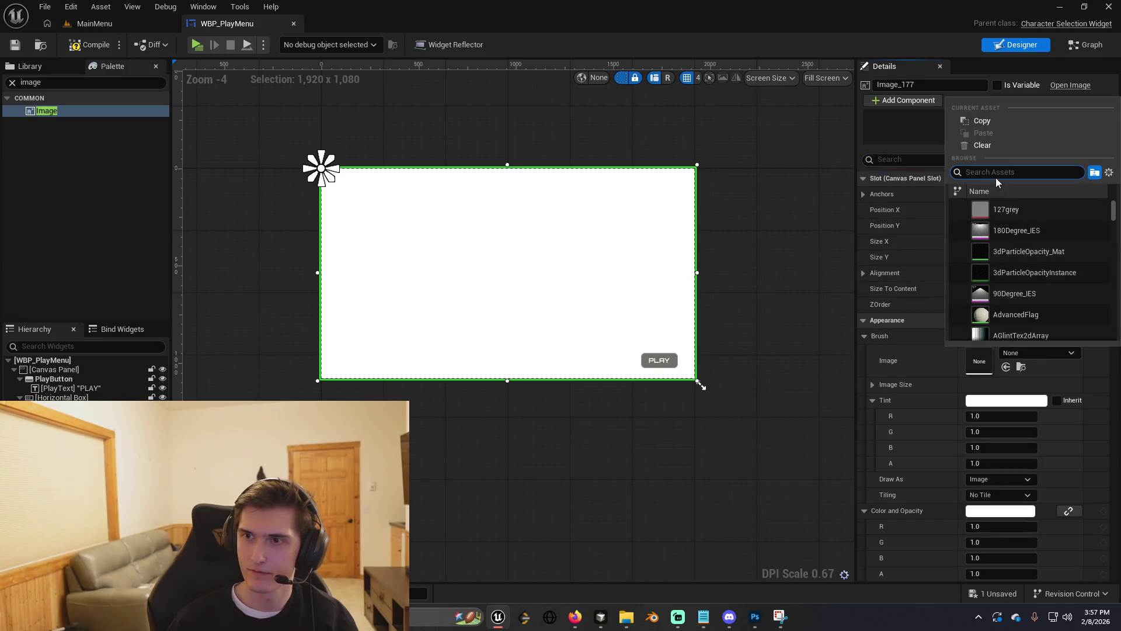
text(charactersele)
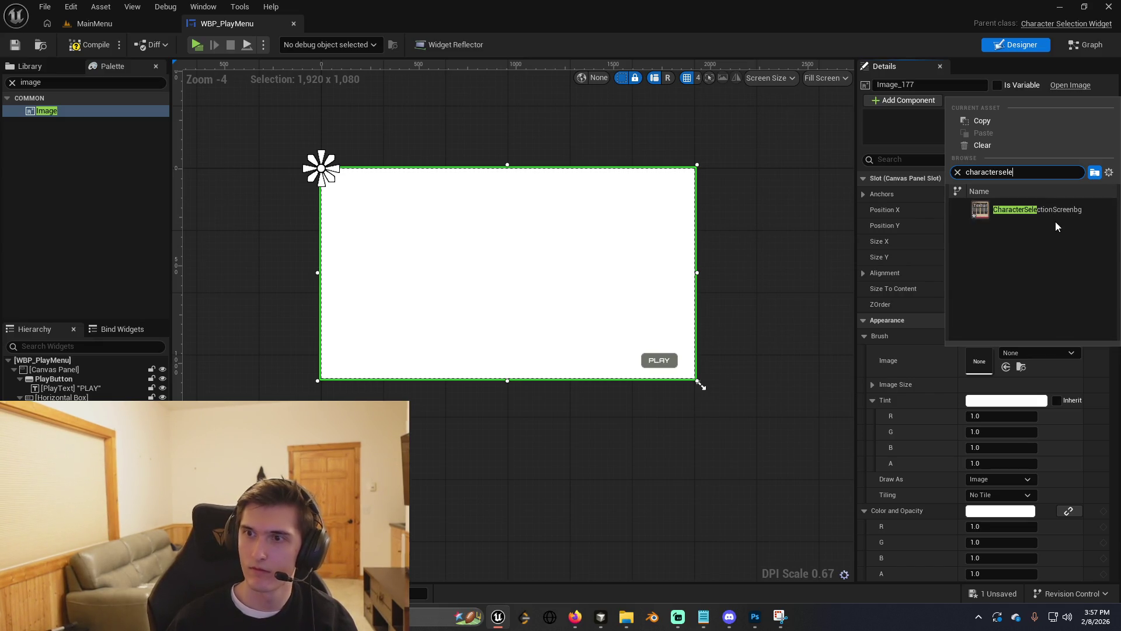
click(1054, 214)
drag(741, 306, 751, 323)
scroll(734, 366, up, 5)
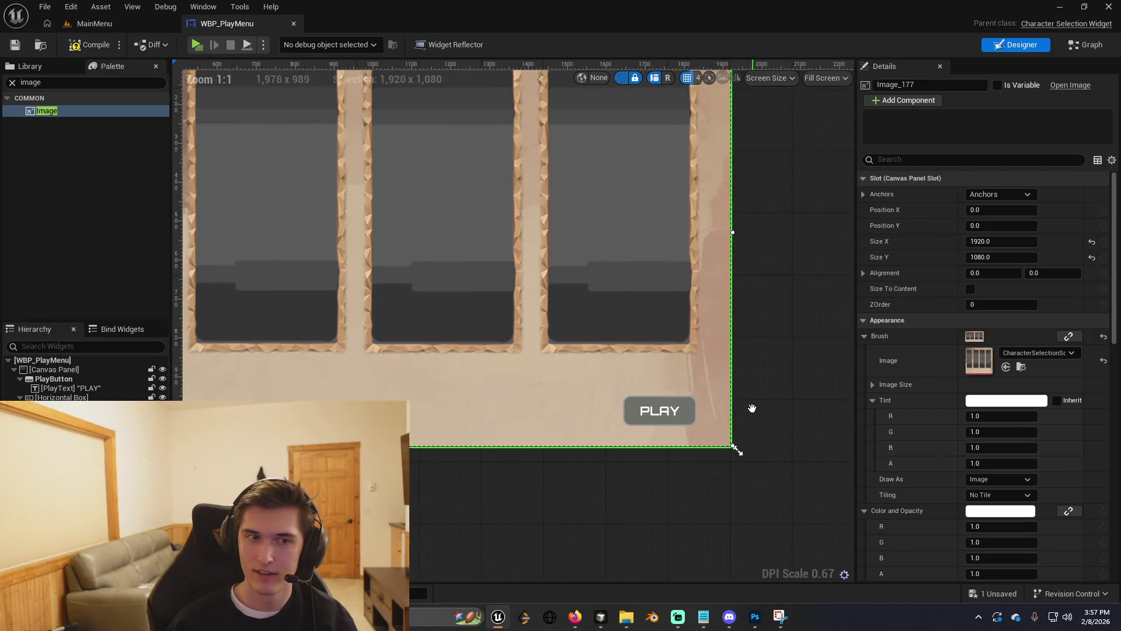
drag(752, 409, 764, 426)
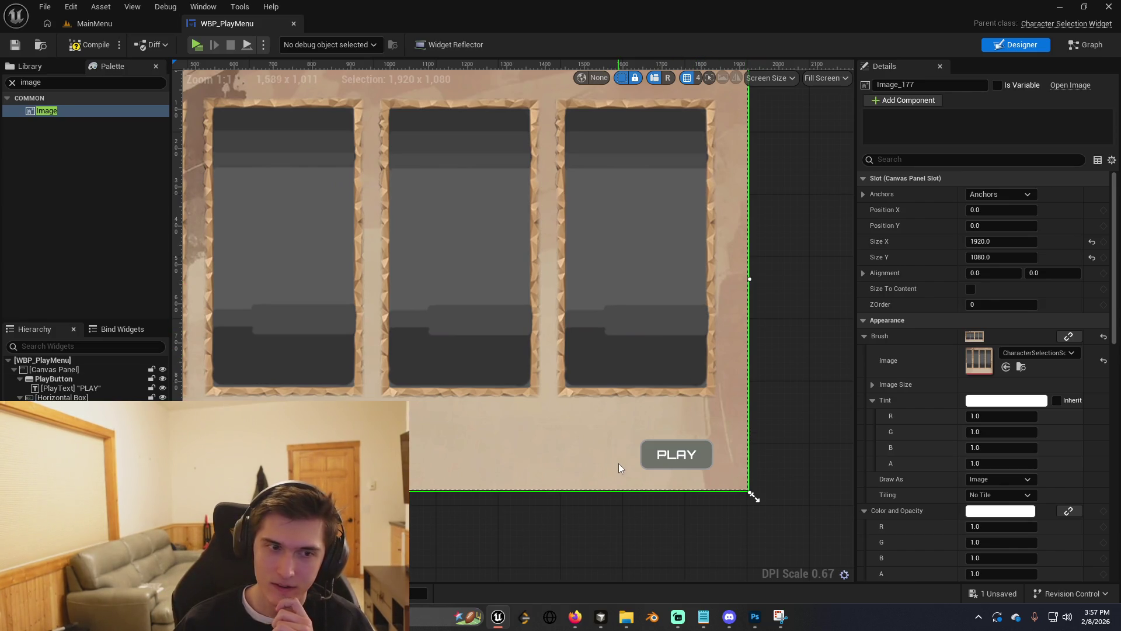
Enlarge the PLAY button to about 211 by 92 at the lower right.
click(668, 457)
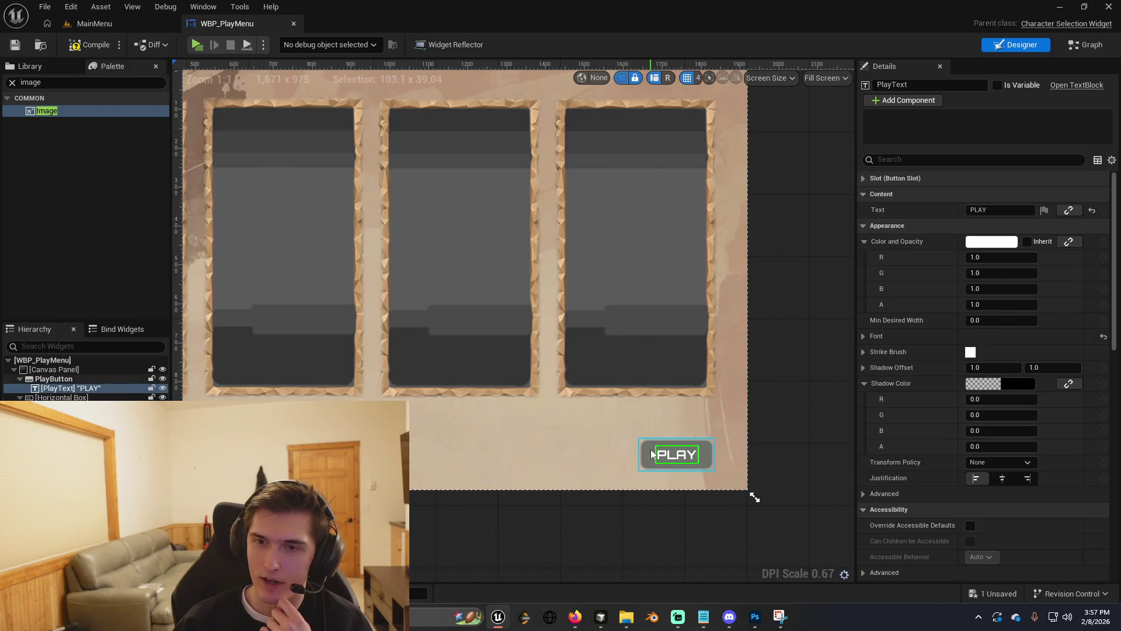
click(637, 437)
drag(636, 436, 628, 430)
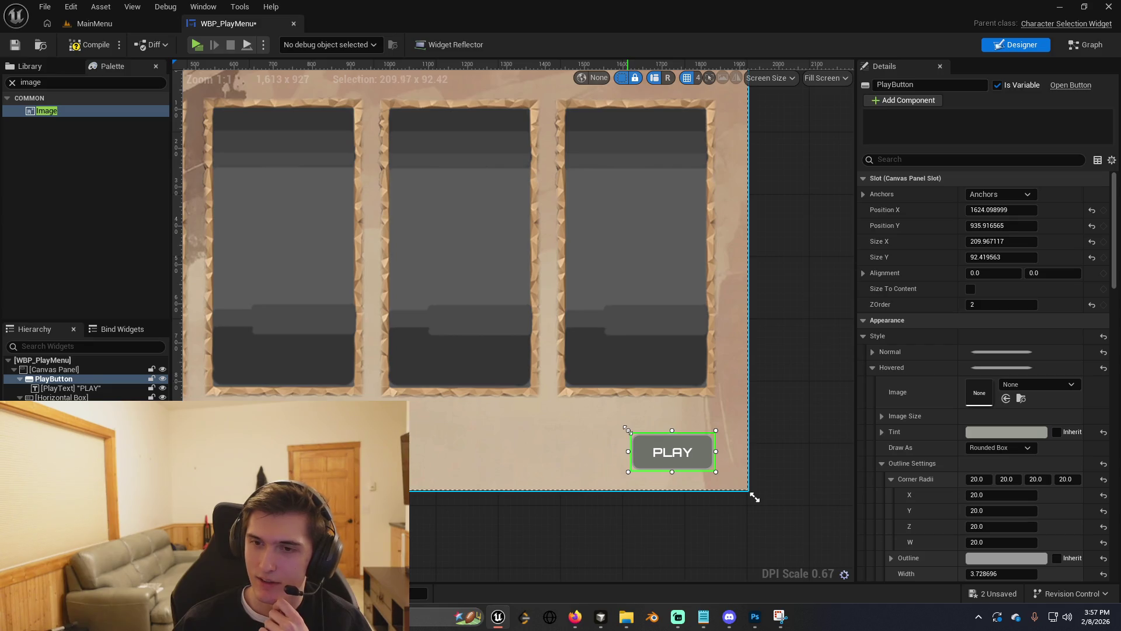
drag(534, 530, 569, 539)
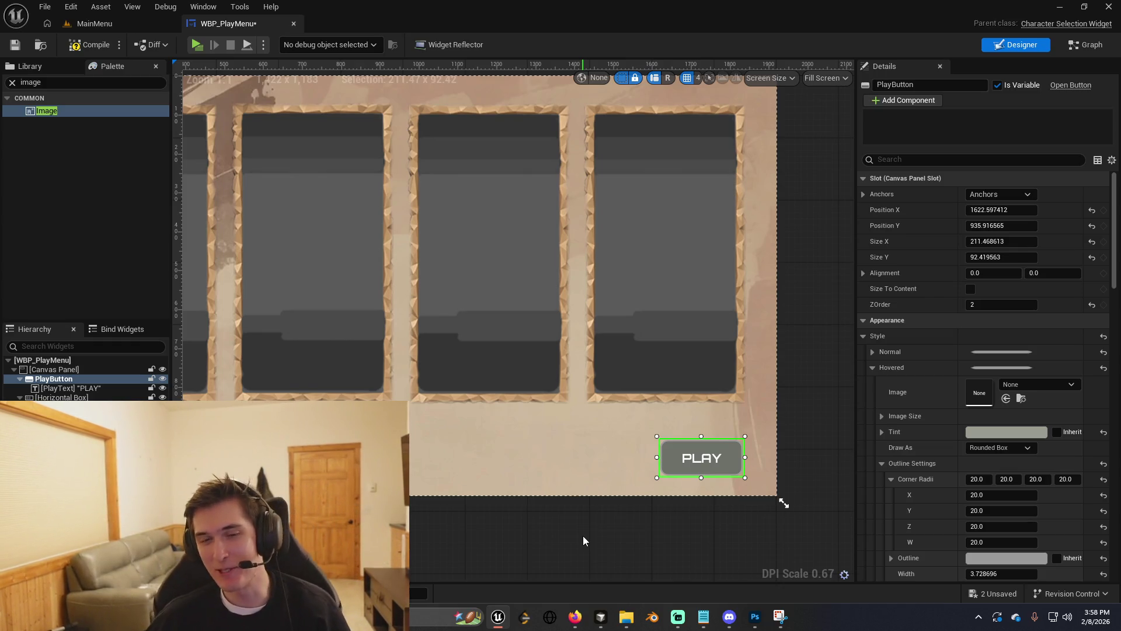
drag(559, 533, 599, 502)
Compile the WBP_PlayMenu blueprint and reselect the PLAY text.
click(676, 521)
click(674, 436)
mouse_move(769, 474)
mouse_down()
mouse_move(719, 485)
mouse_move(636, 445)
mouse_move(587, 394)
mouse_move(653, 426)
mouse_move(649, 374)
mouse_up()
click(88, 44)
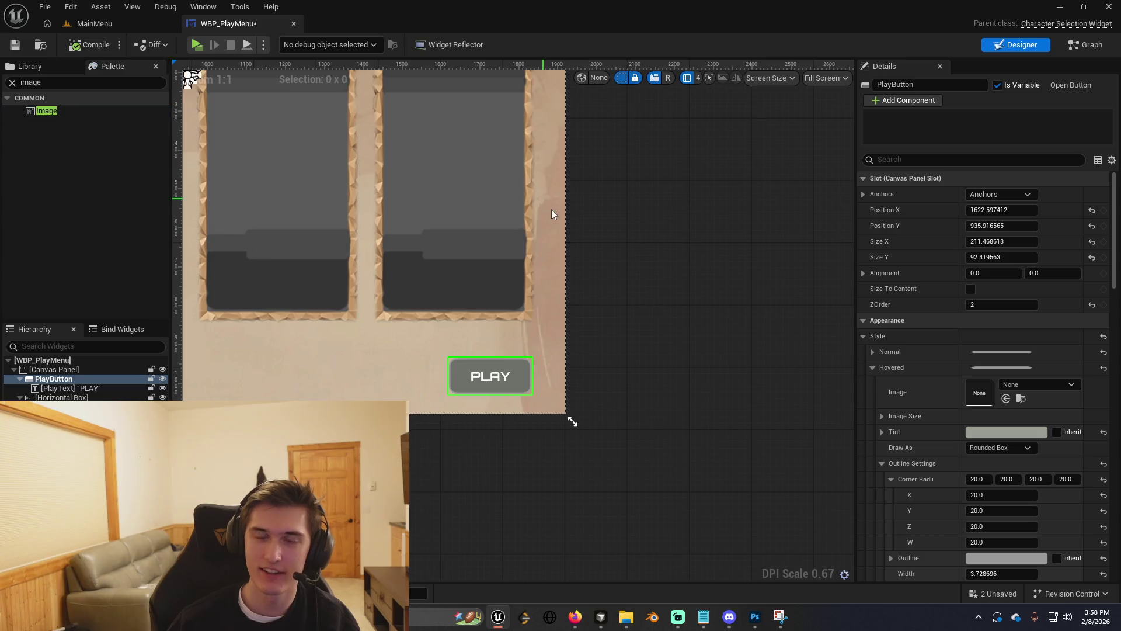
mouse_move(679, 269)
mouse_down()
mouse_move(692, 327)
mouse_move(733, 277)
mouse_move(754, 300)
mouse_move(755, 490)
mouse_move(694, 489)
mouse_move(711, 488)
mouse_move(731, 535)
mouse_move(678, 506)
mouse_move(702, 495)
mouse_up()
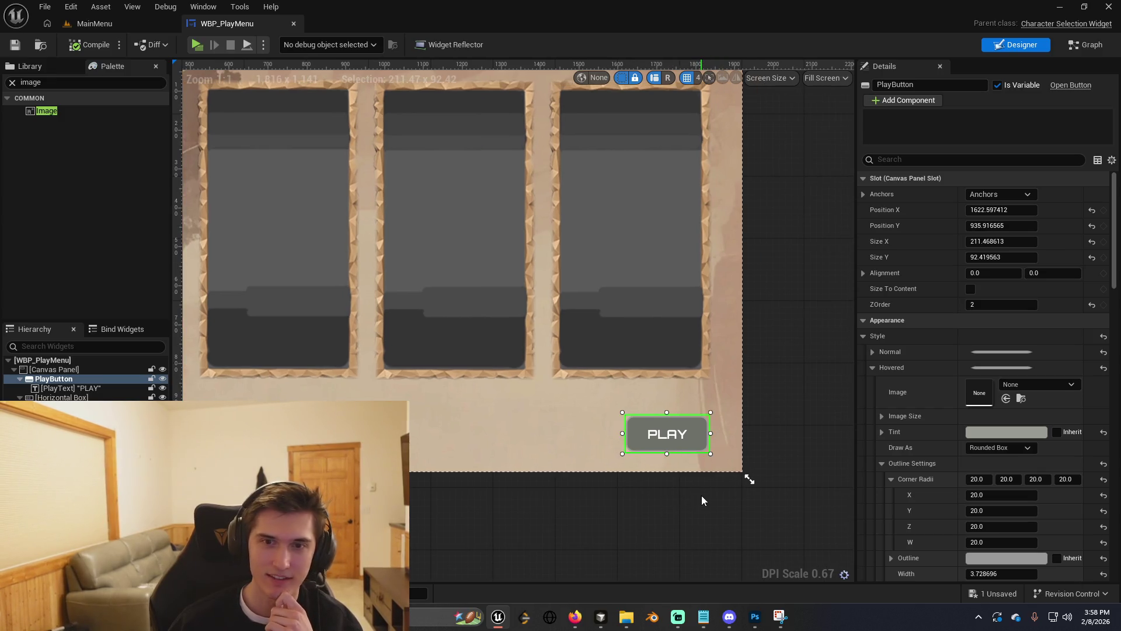
click(685, 432)
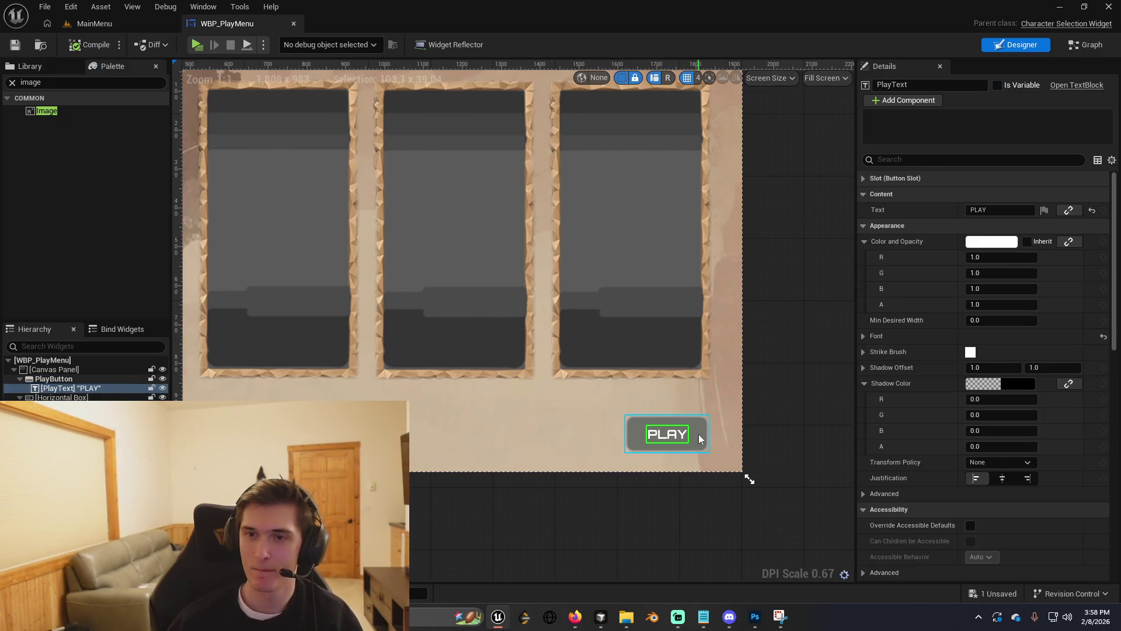
Try an orange Hovered Tint on the PLAY button, then cancel it.
click(699, 433)
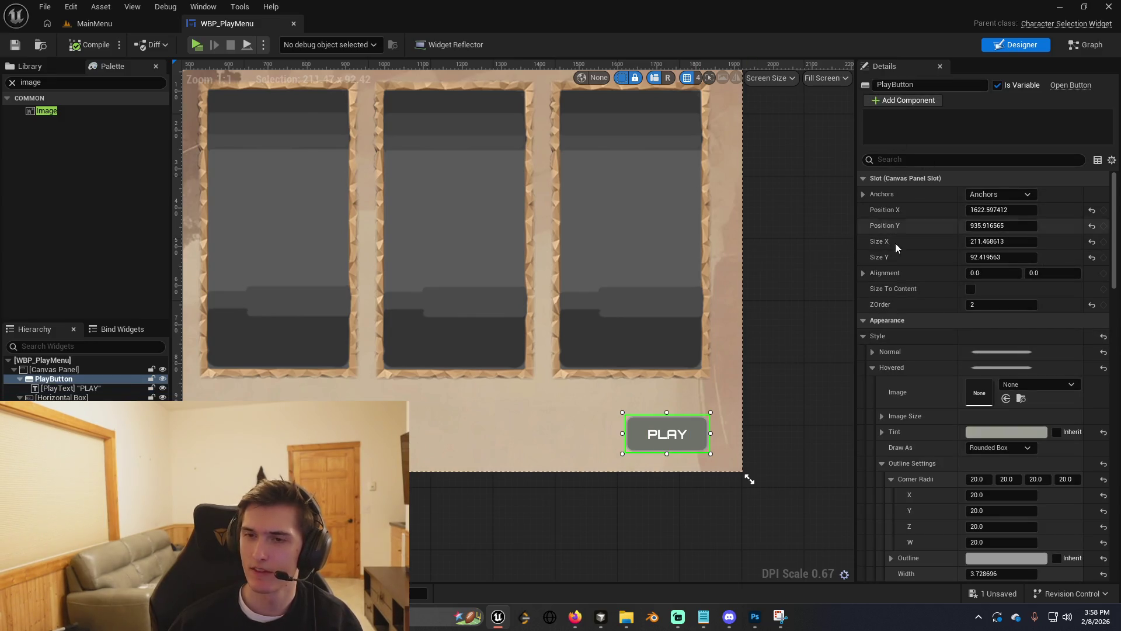
click(973, 432)
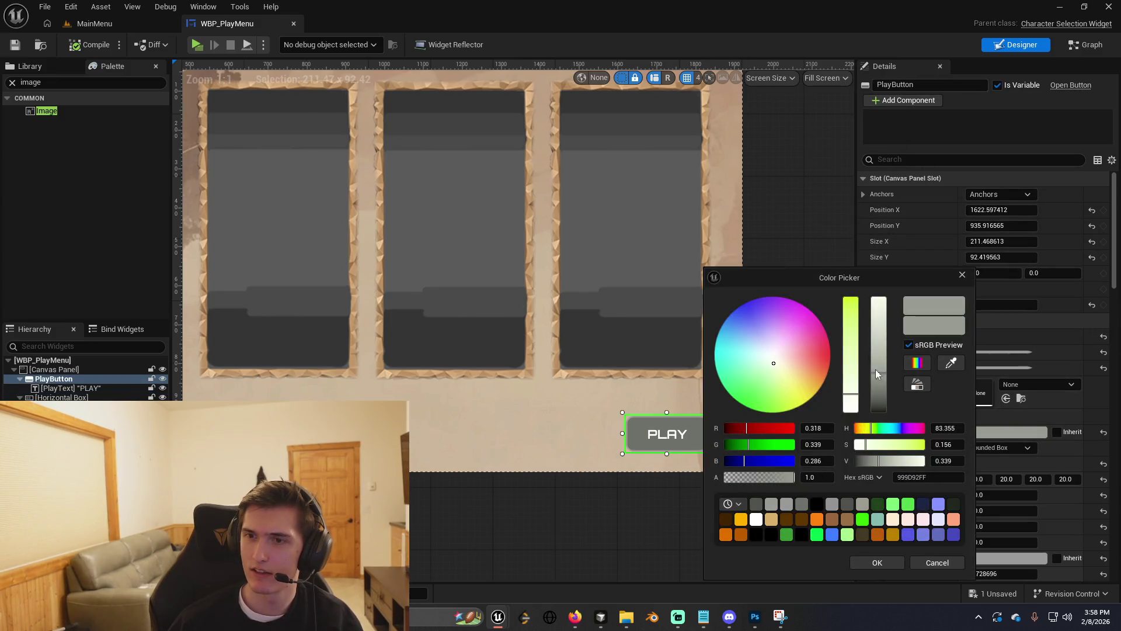
click(892, 534)
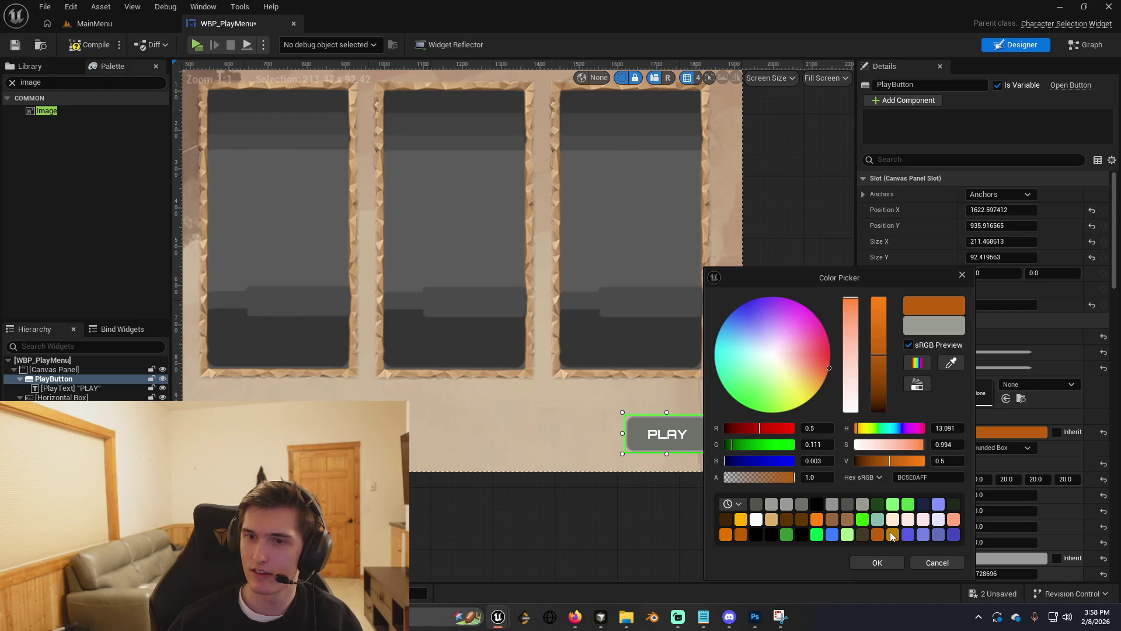
click(938, 563)
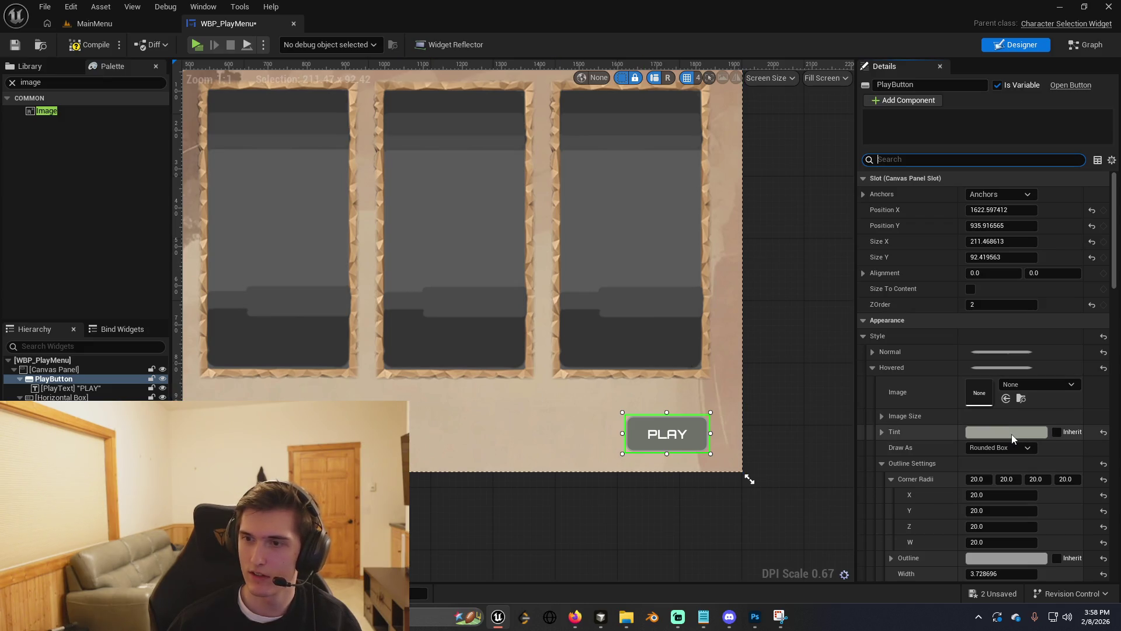
Try orange-brown, golden, dark orange and light tan Normal Tints on the PLAY button.
scroll(984, 411, down, 3)
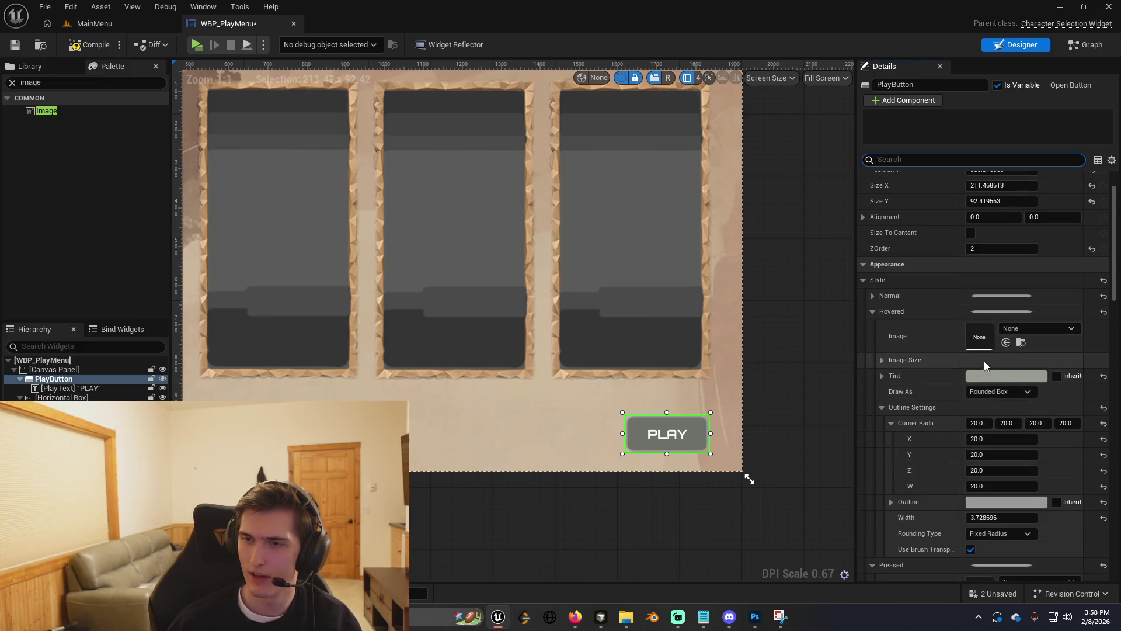
click(874, 295)
click(1001, 358)
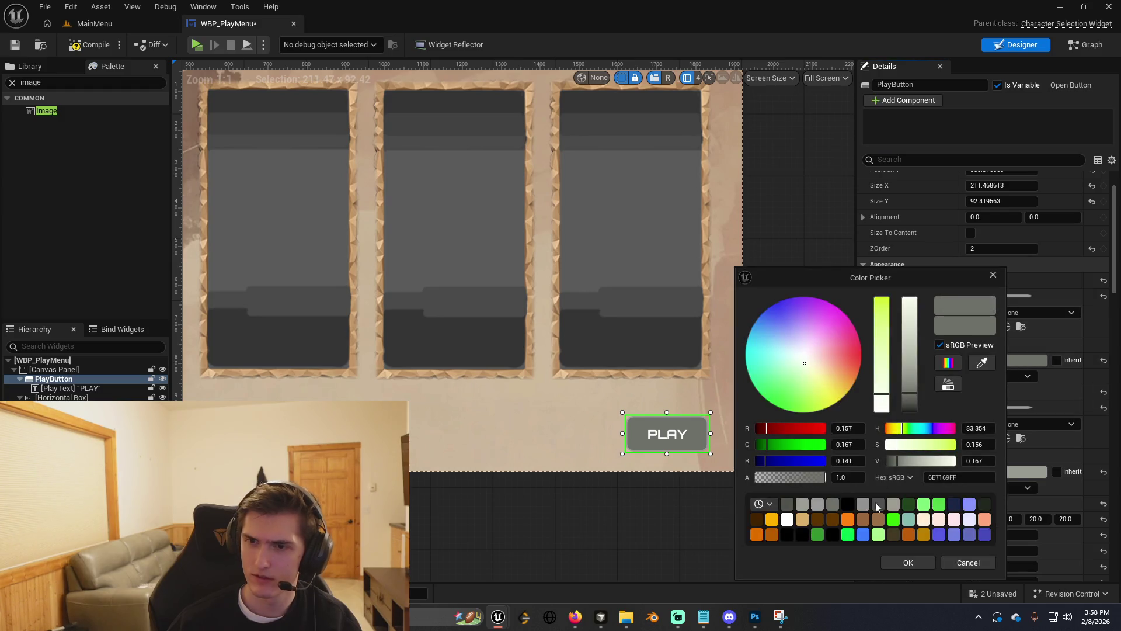
click(863, 518)
click(908, 534)
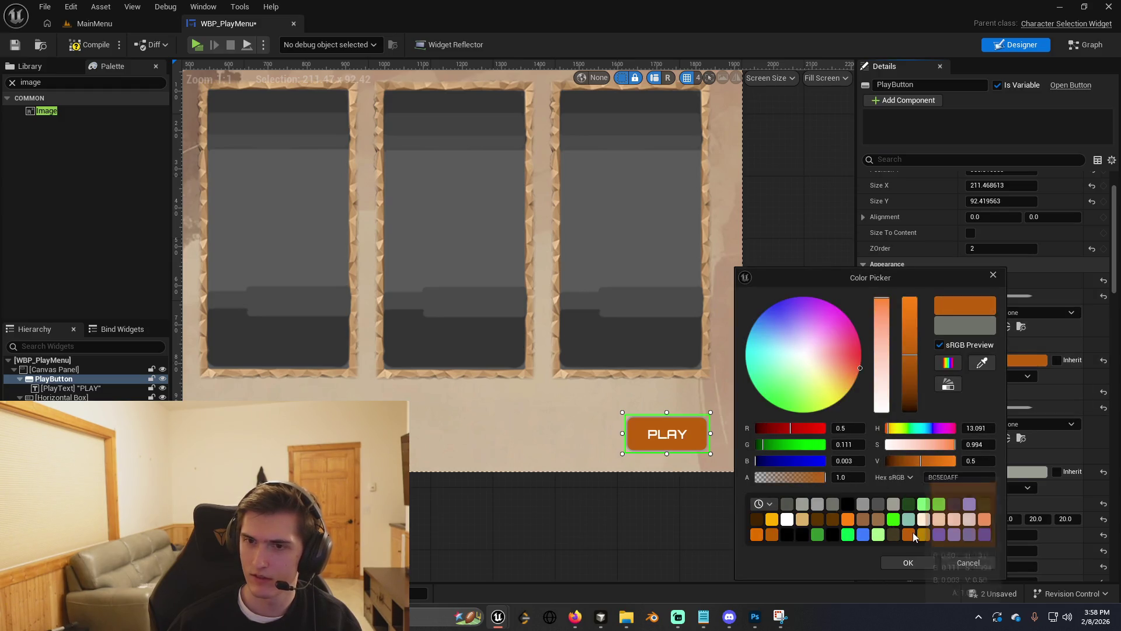
click(924, 534)
click(772, 535)
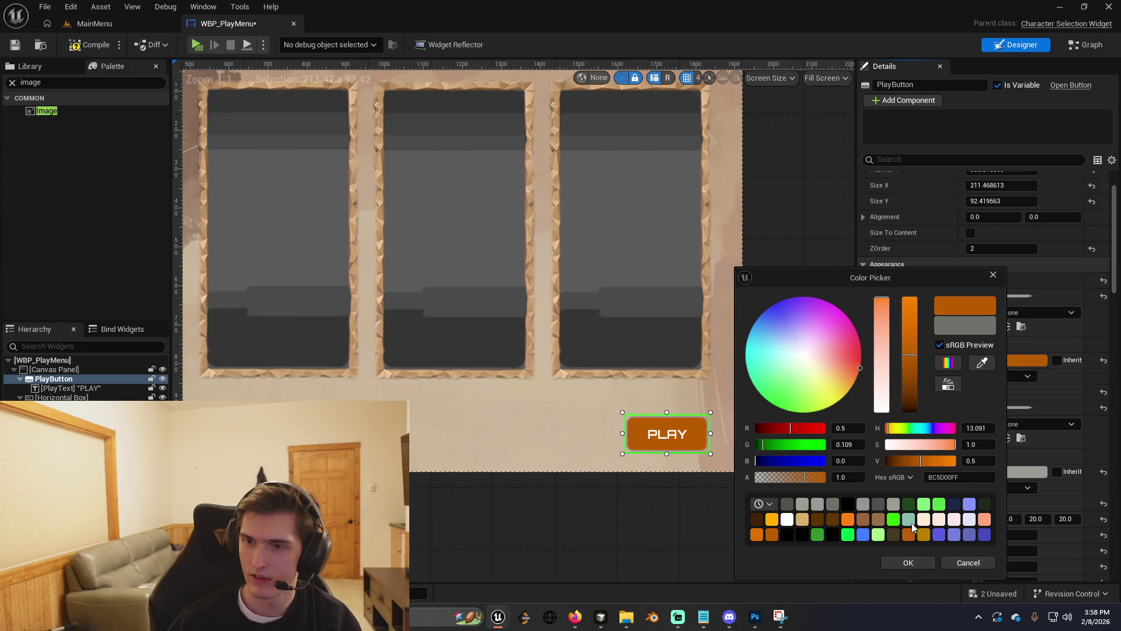
click(874, 332)
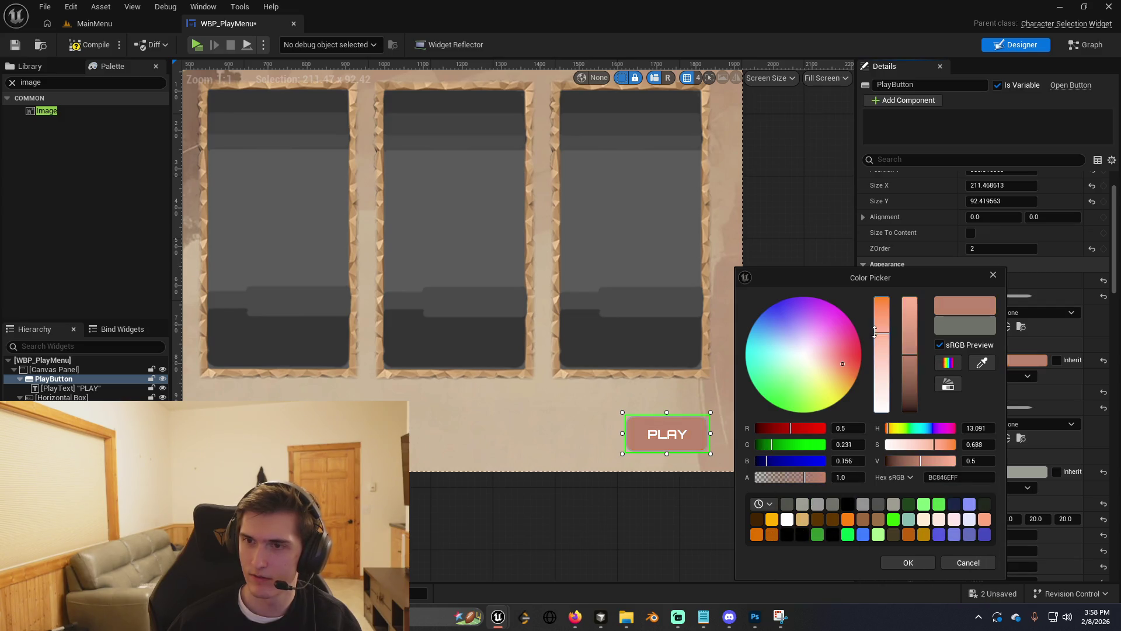
click(905, 348)
click(851, 372)
drag(850, 373, 853, 377)
drag(909, 338, 918, 351)
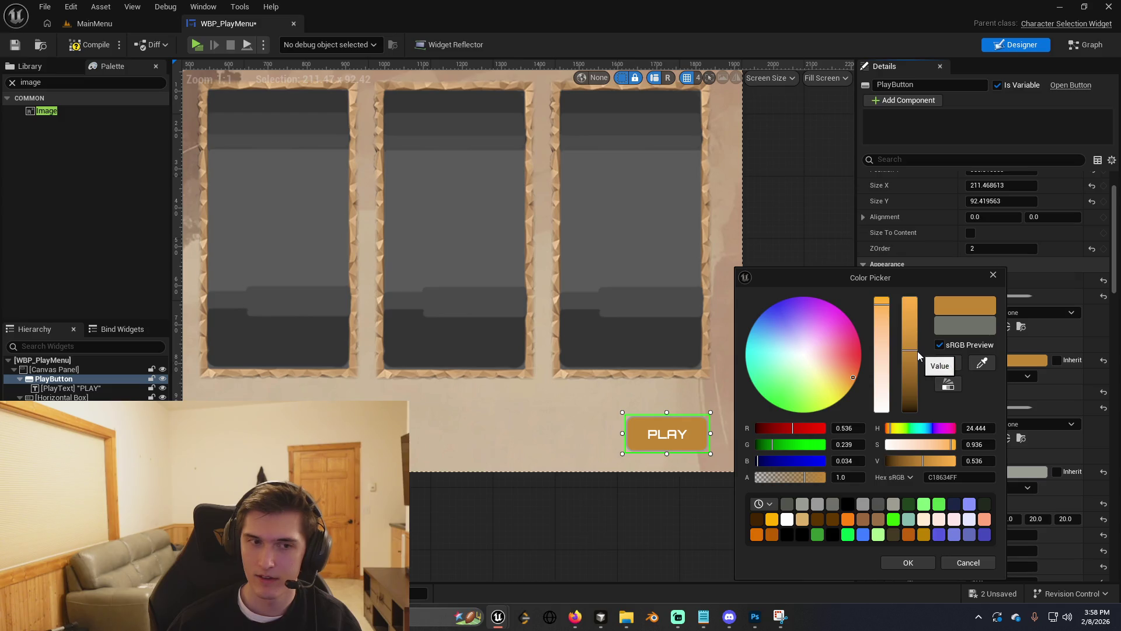
click(883, 326)
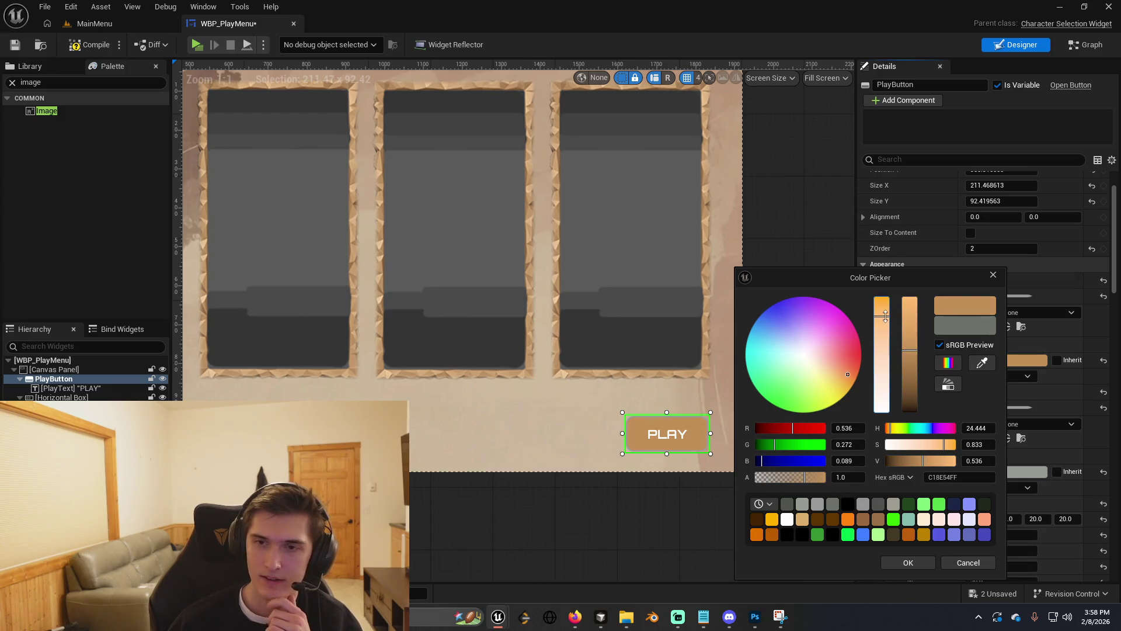
After a brown trial, settle the Normal Tint on a dark neutral grey.
click(864, 523)
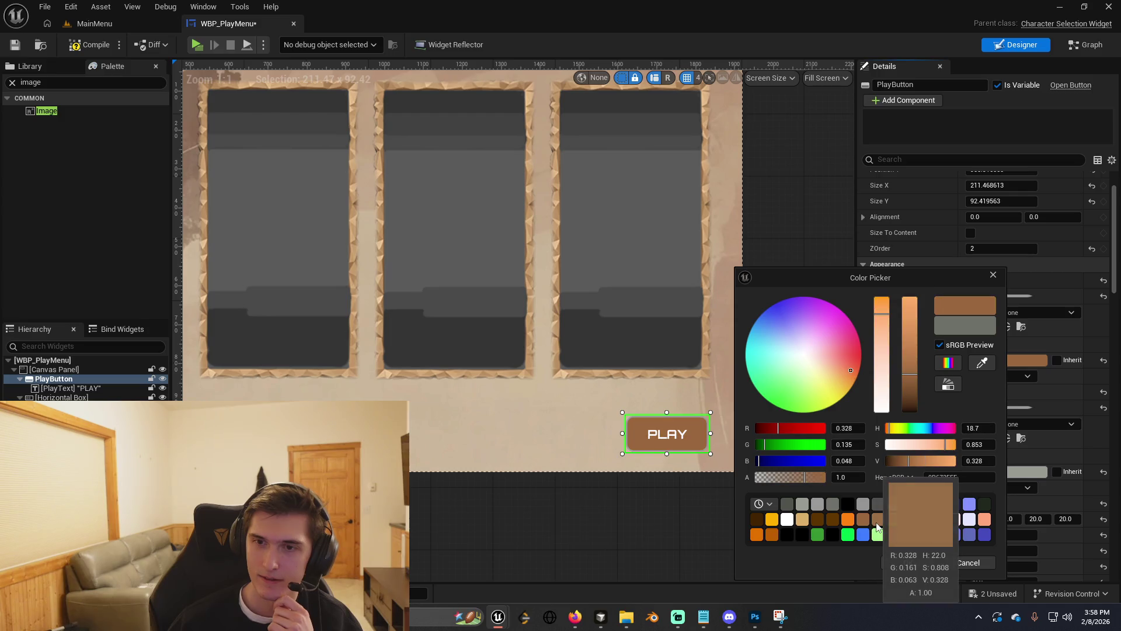
click(823, 504)
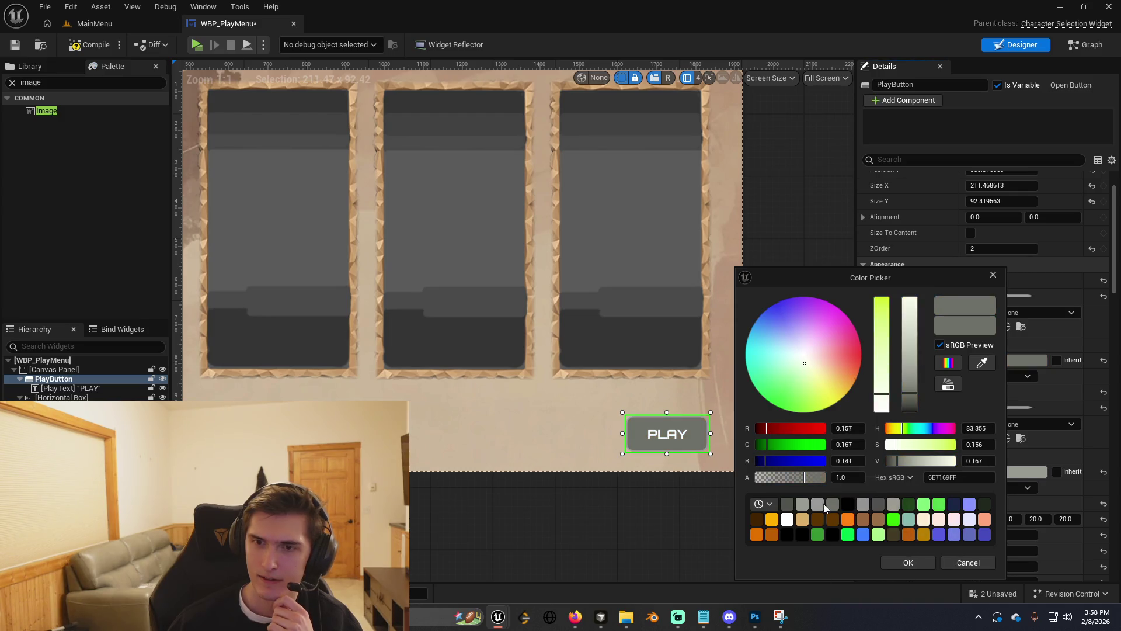
mouse_move(882, 401)
mouse_down()
mouse_move(886, 378)
mouse_move(912, 368)
mouse_move(913, 391)
mouse_up()
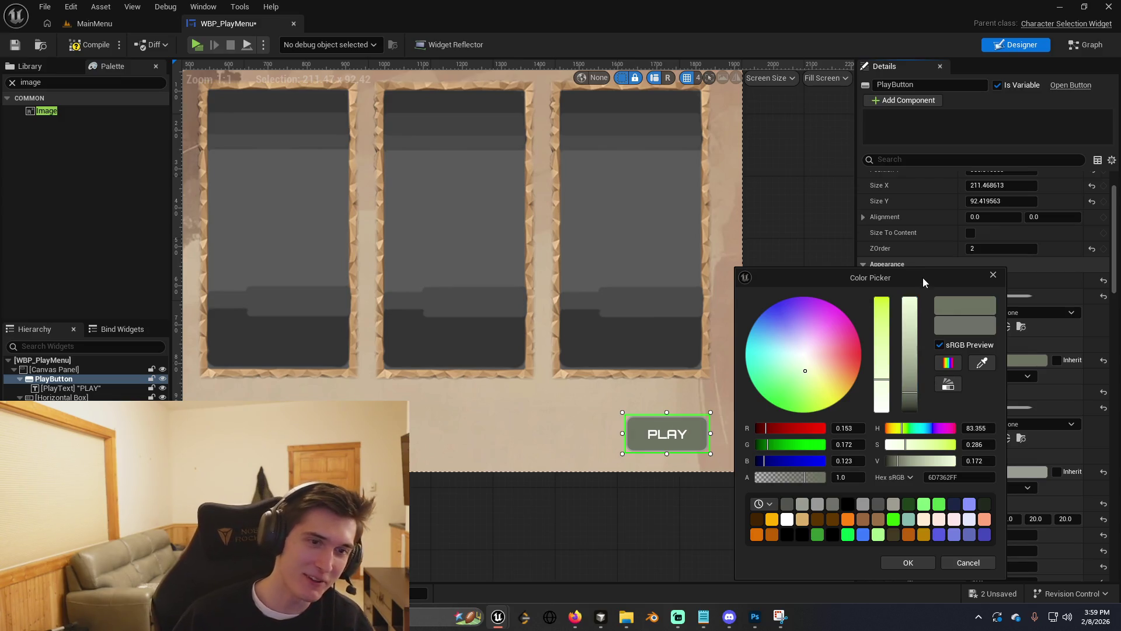
click(802, 356)
drag(822, 367, 799, 355)
drag(915, 390, 916, 391)
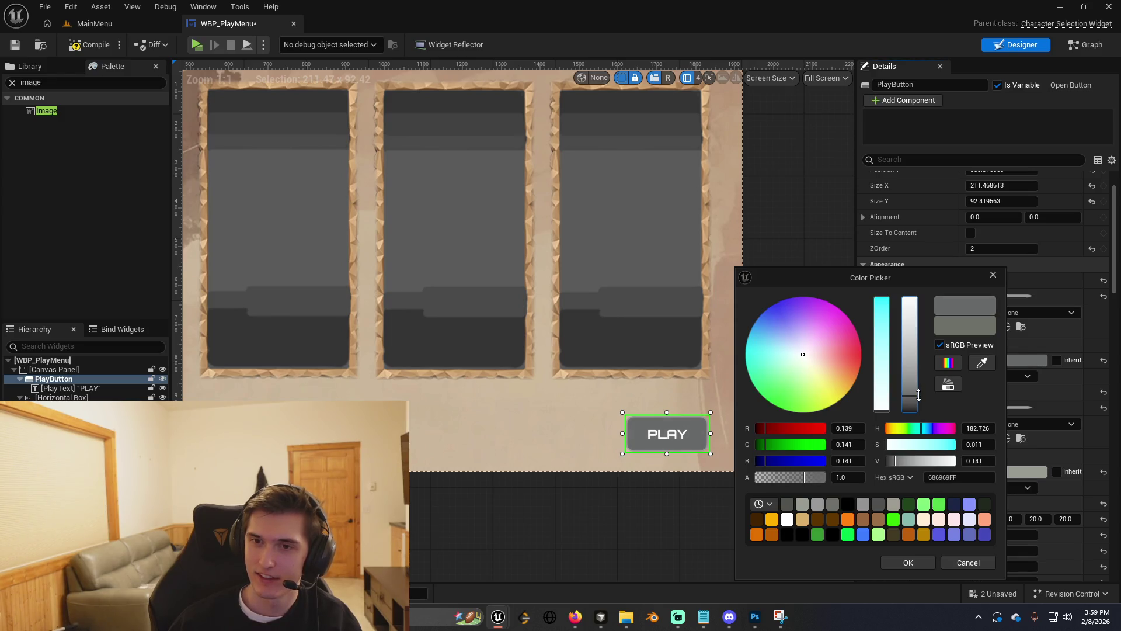
click(907, 563)
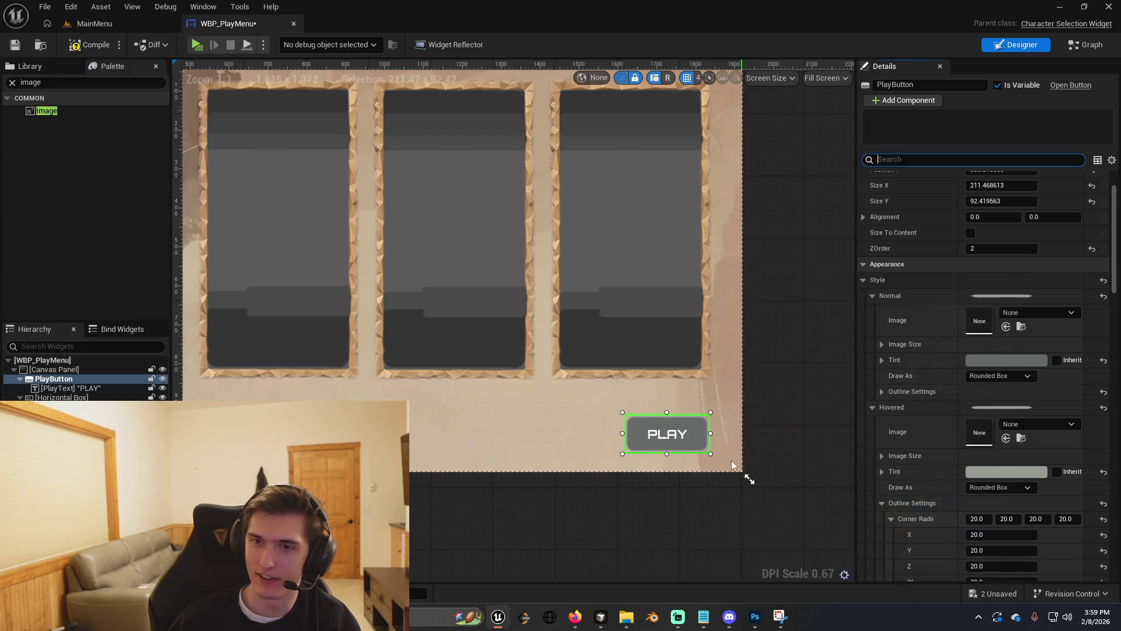
Darken the PLAY button's outline colour to opaque 414141FF and preview the result.
click(680, 433)
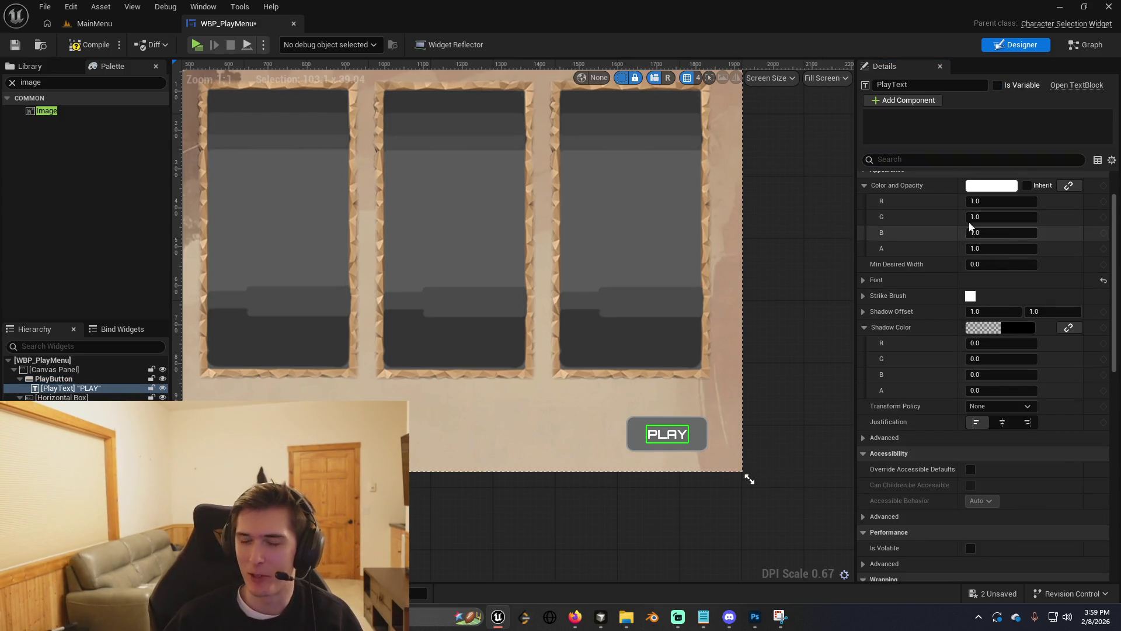
click(689, 419)
click(1005, 486)
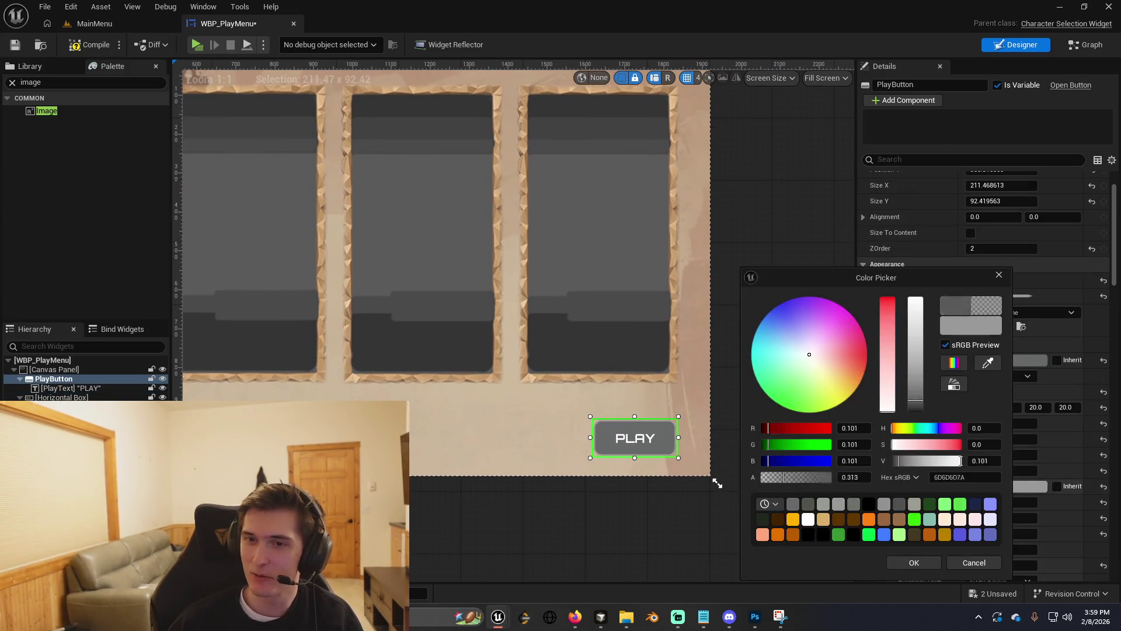
mouse_move(919, 377)
mouse_down()
mouse_move(925, 344)
mouse_move(919, 407)
mouse_up()
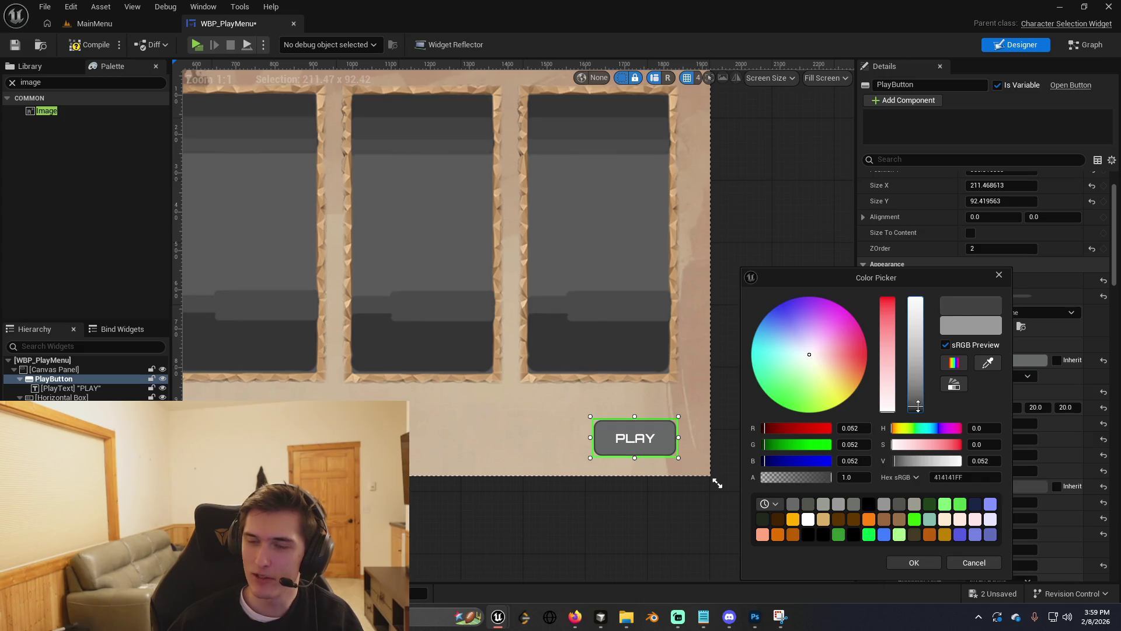
click(914, 563)
click(840, 342)
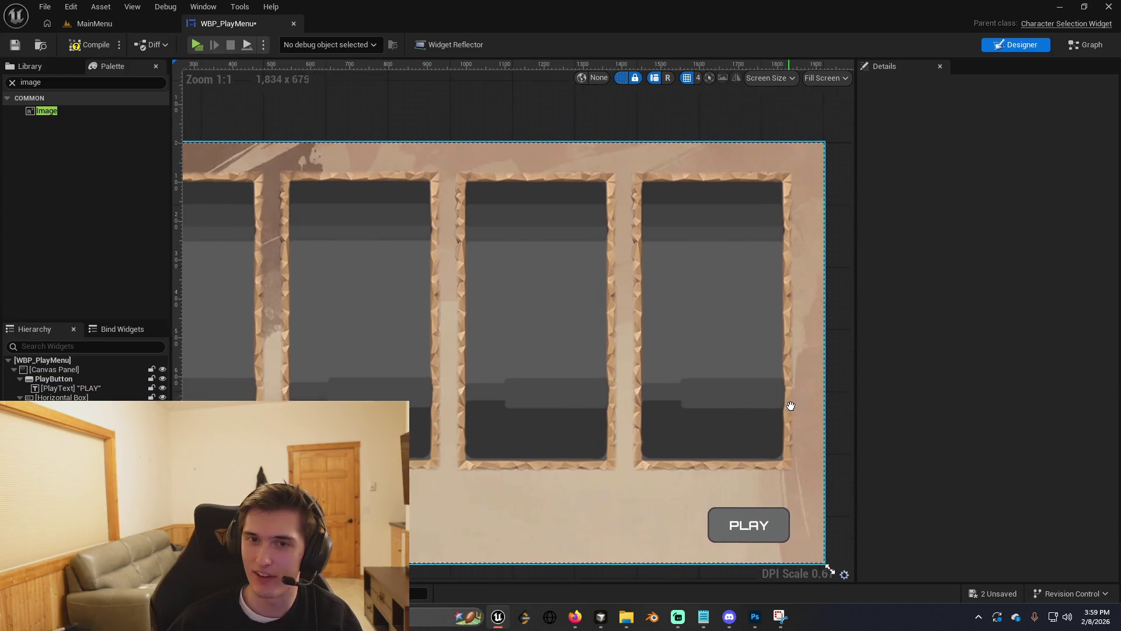
Save WBP_PlayMenu with the grey rounded PLAY button, then switch to the browser.
scroll(795, 305, up, 1)
scroll(734, 381, down, 1)
click(760, 424)
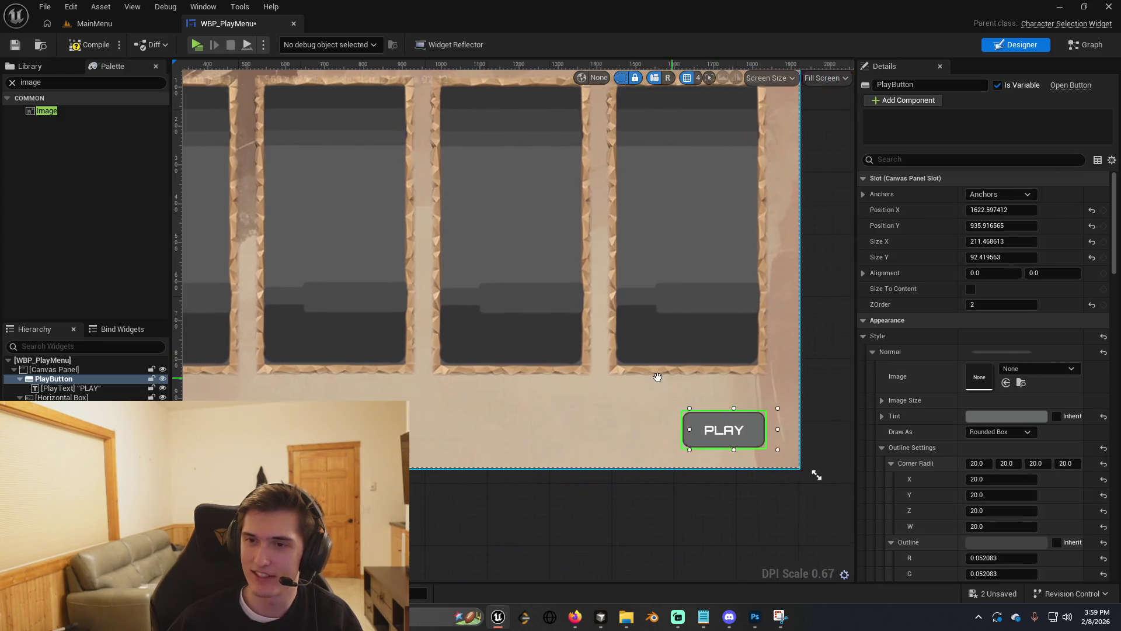
key(ctrl+s)
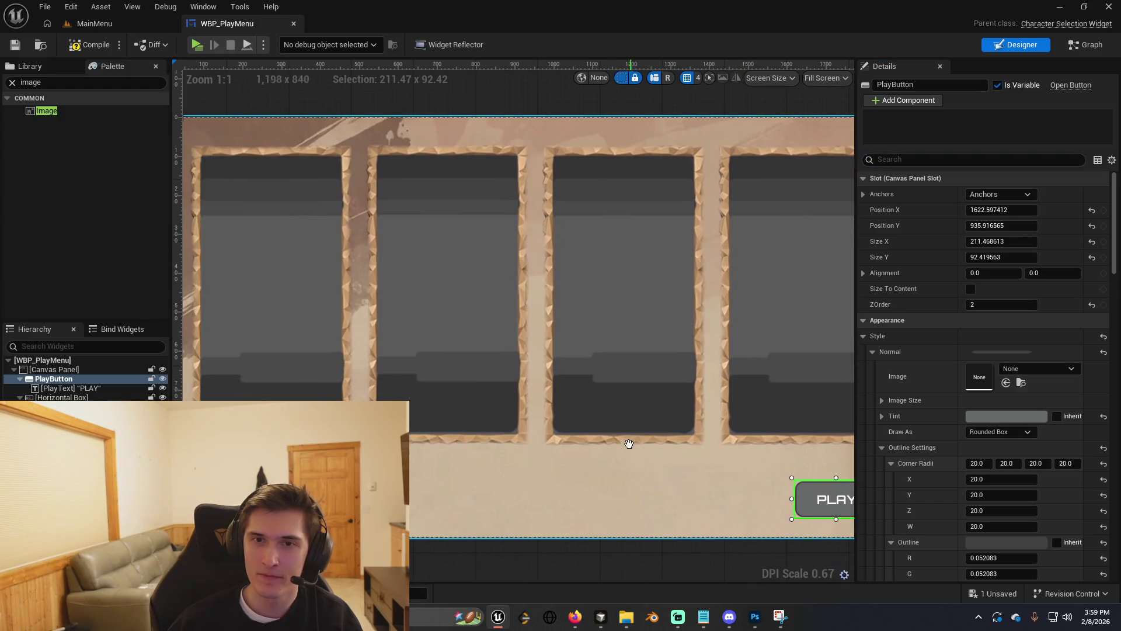
scroll(671, 403, down, 1)
scroll(695, 460, up, 1)
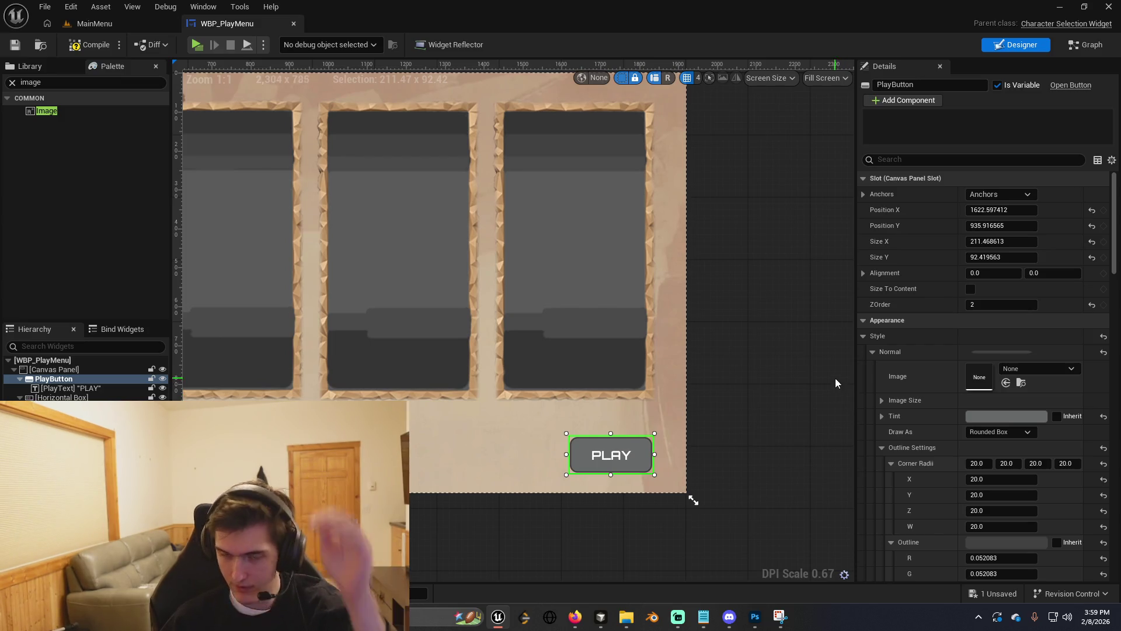
scroll(465, 360, up, 1)
scroll(466, 360, up, 2)
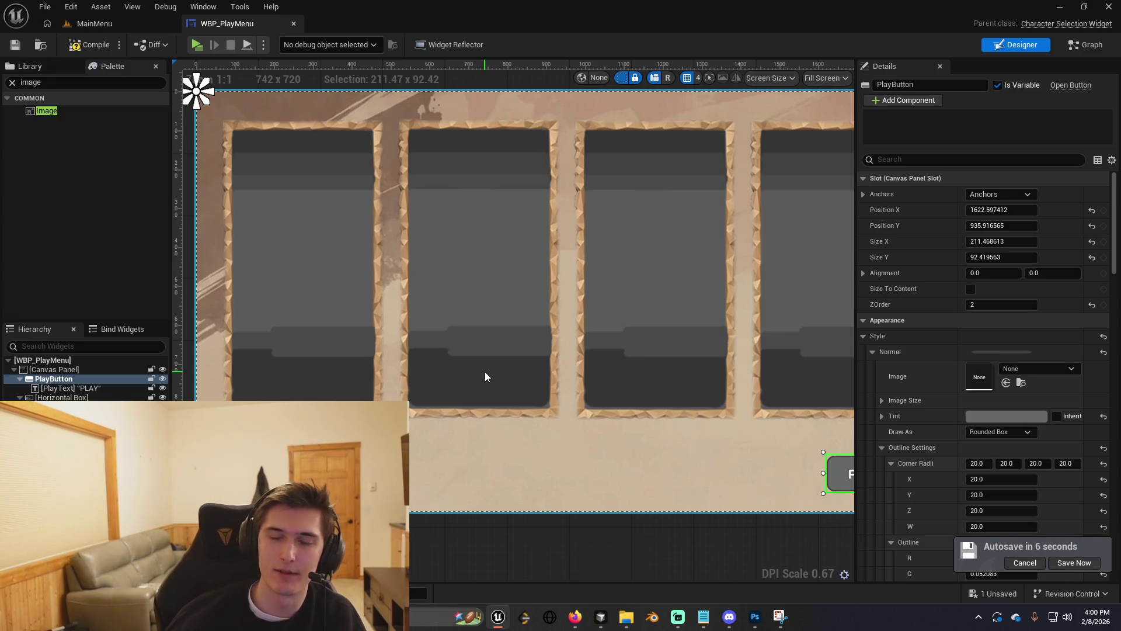
key(alt+Tab)
key(alt+Tab)
key(alt+Tab)
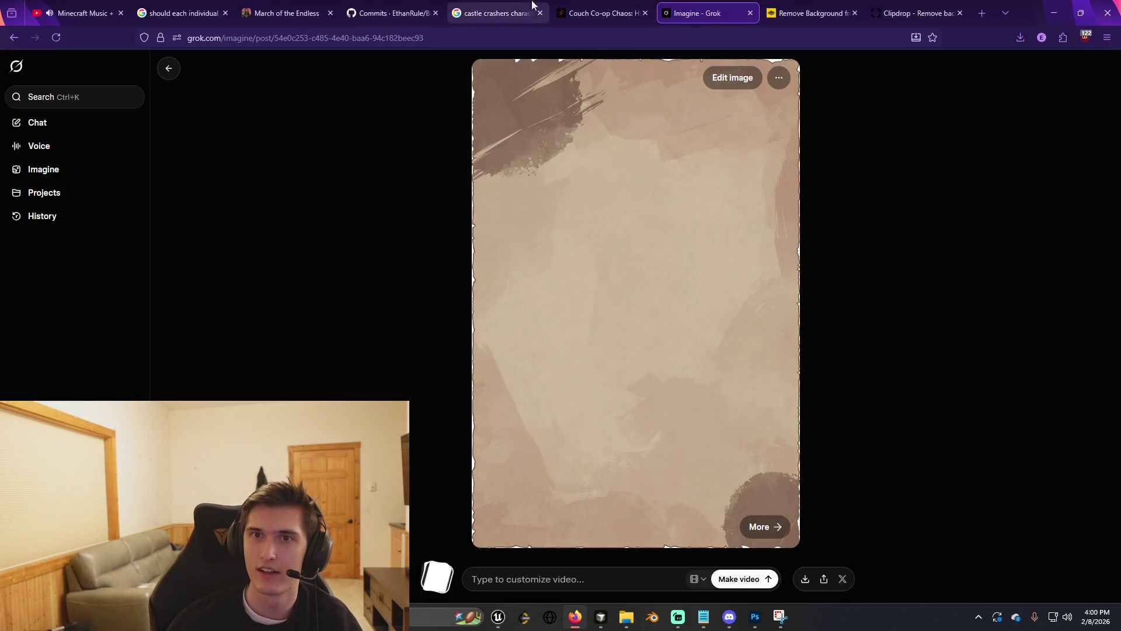
On the browser's Clipdrop tab, start a web search for 'castle cr'.
click(625, 9)
click(771, 20)
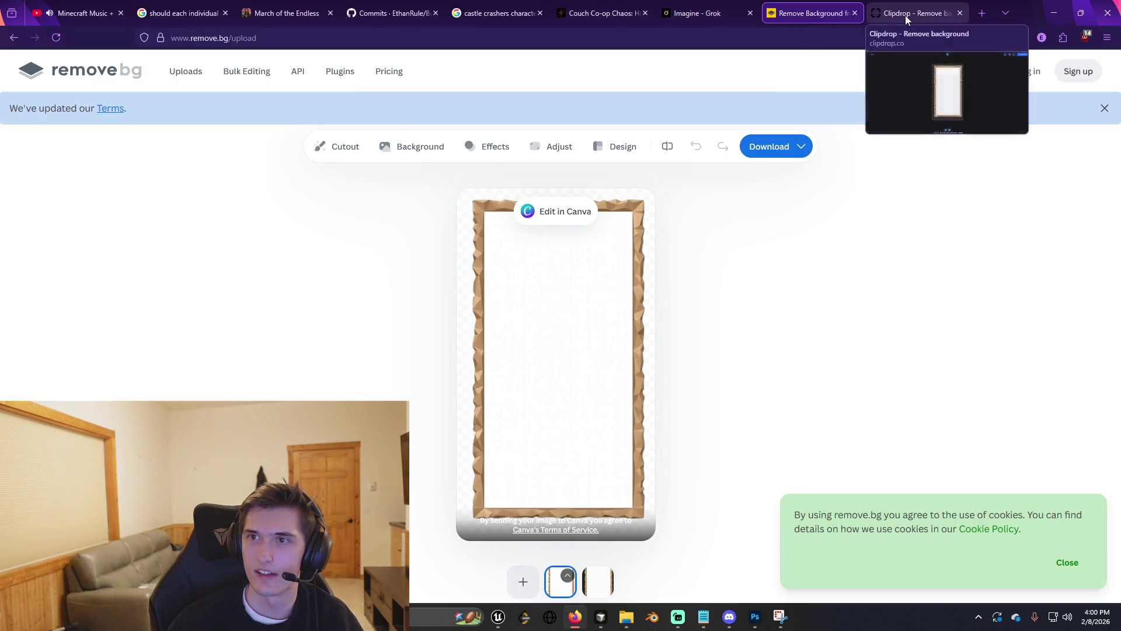
click(905, 16)
key(ctrl+l)
text(castle cr)
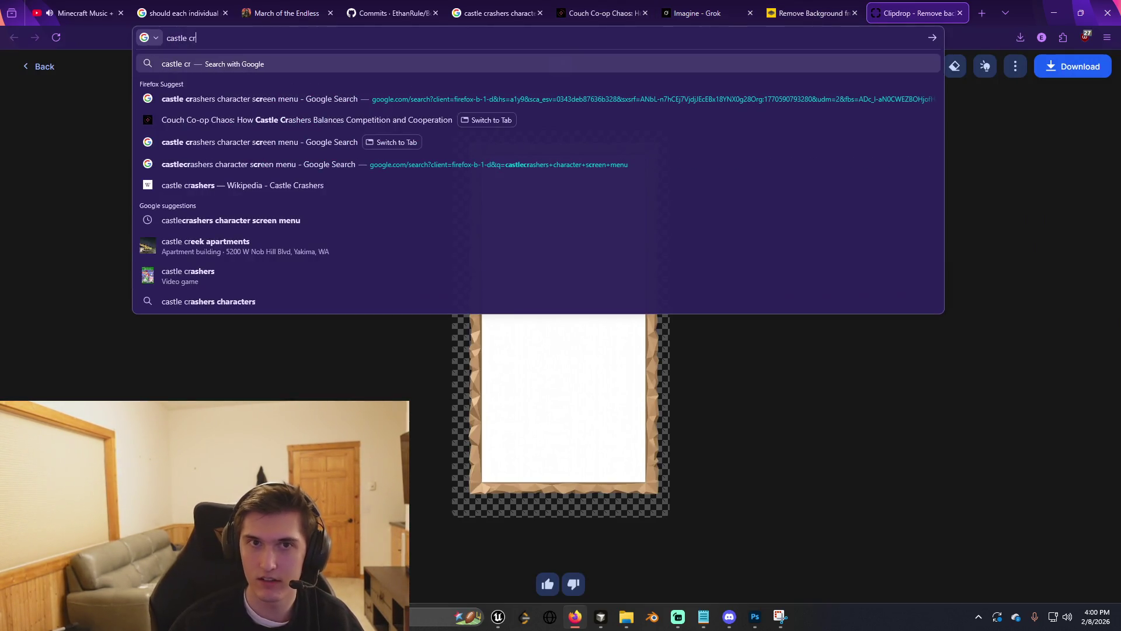
Check the Unreal widget layout, then go back to the browser and edit the search.
key(alt+Tab)
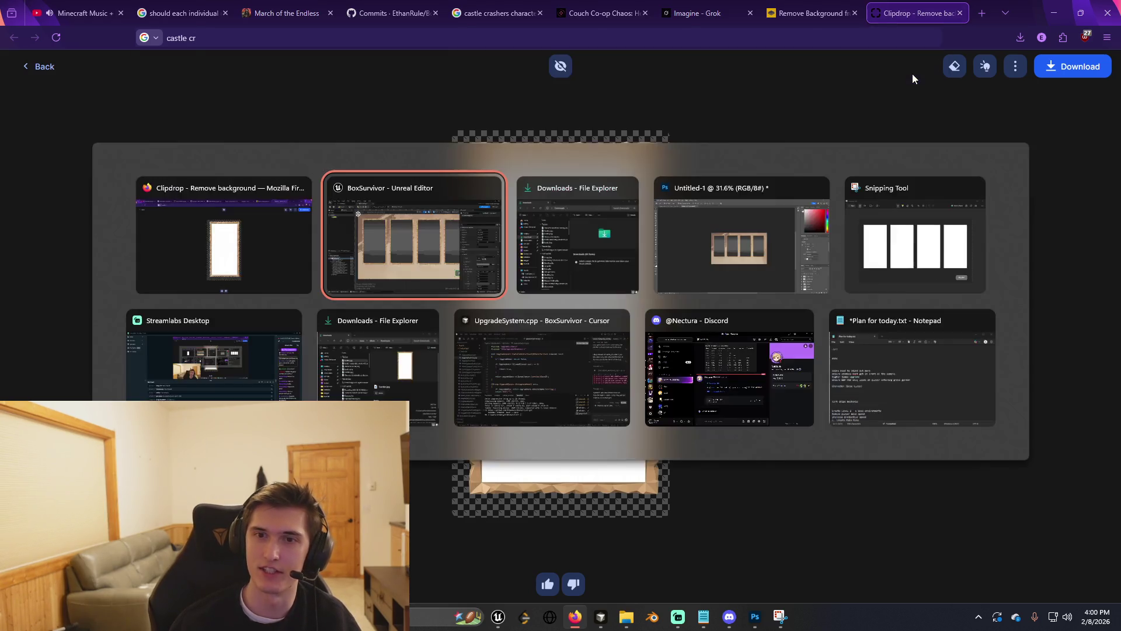
scroll(580, 463, down, 2)
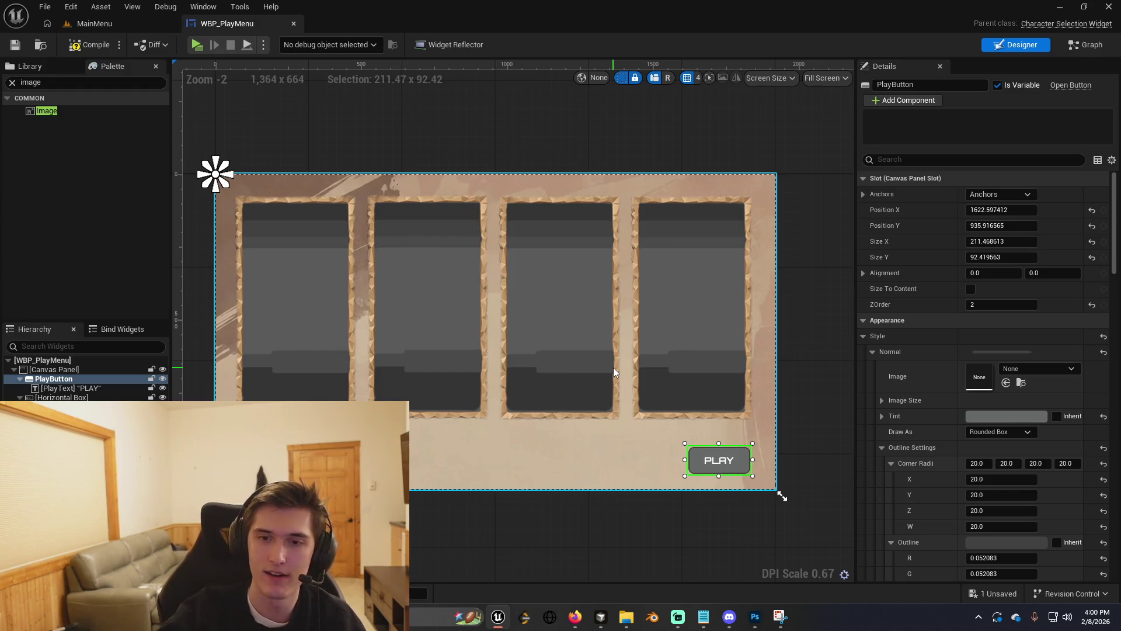
key(alt+Tab)
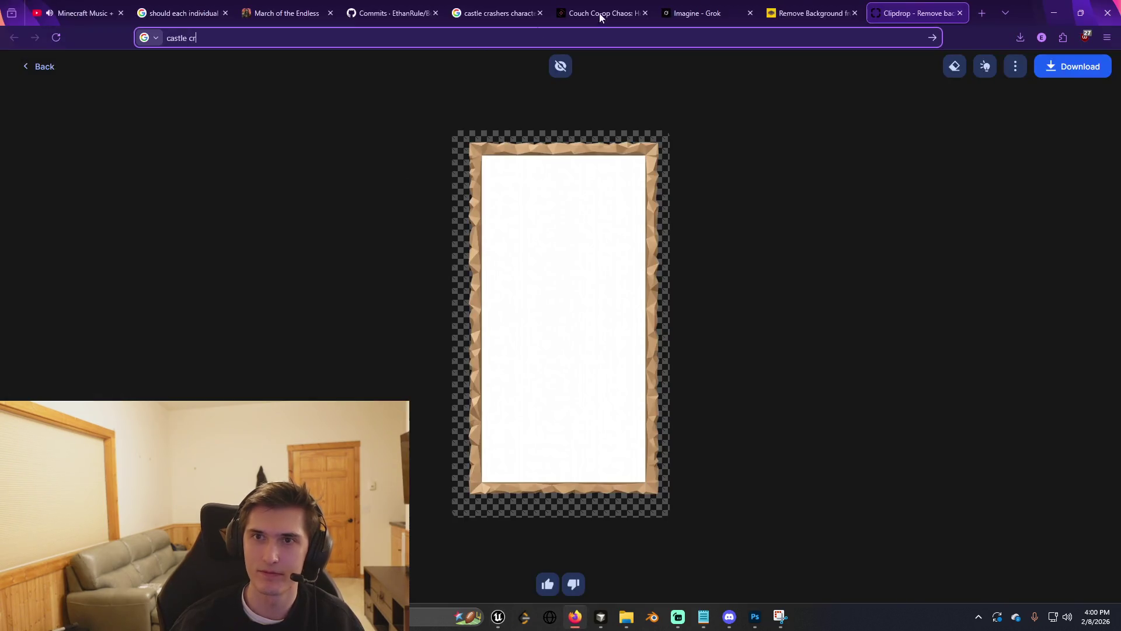
key(BackSpace)
Google 'castle crashers', switch to image results and preview one image up close.
text(era)
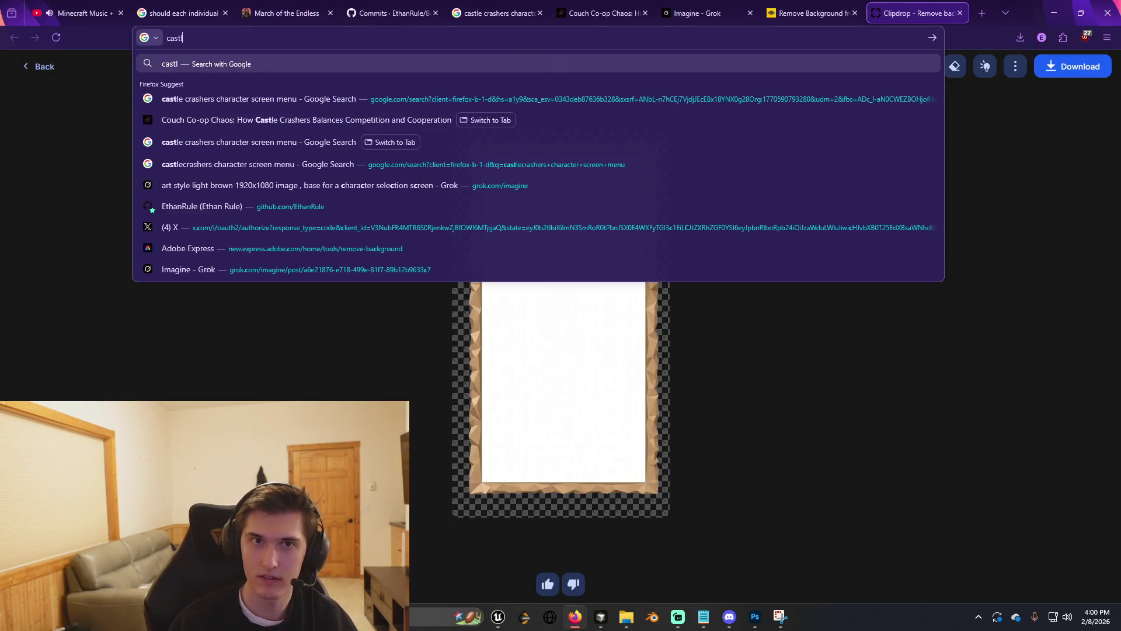
key(BackSpace)
key(BackSpace)
key(BackSpace)
text(rashers)
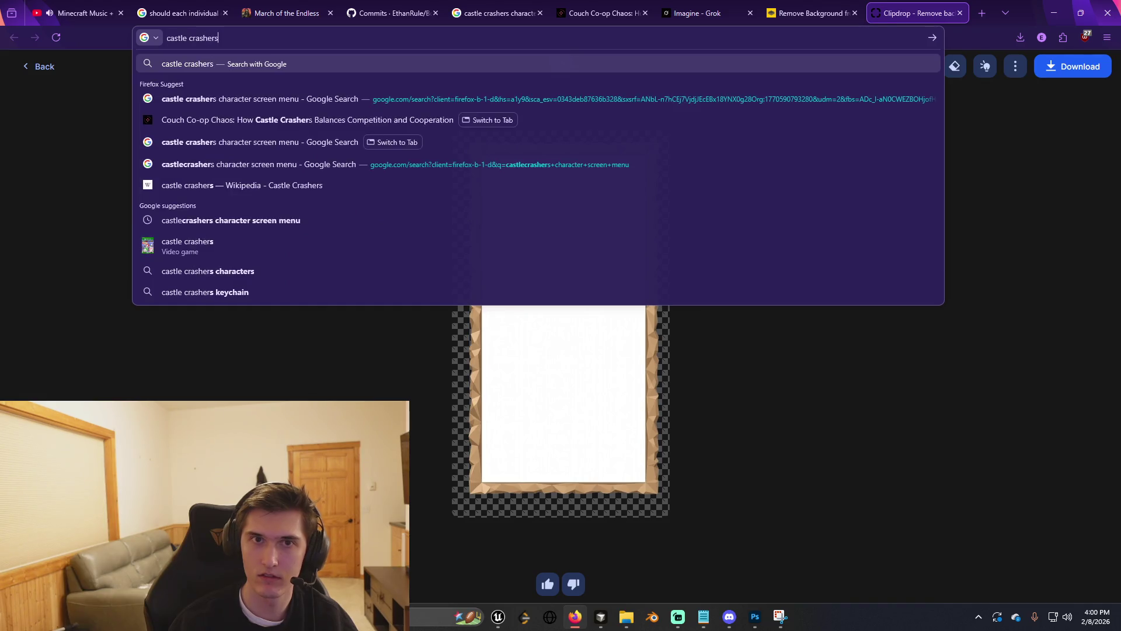
key(Return)
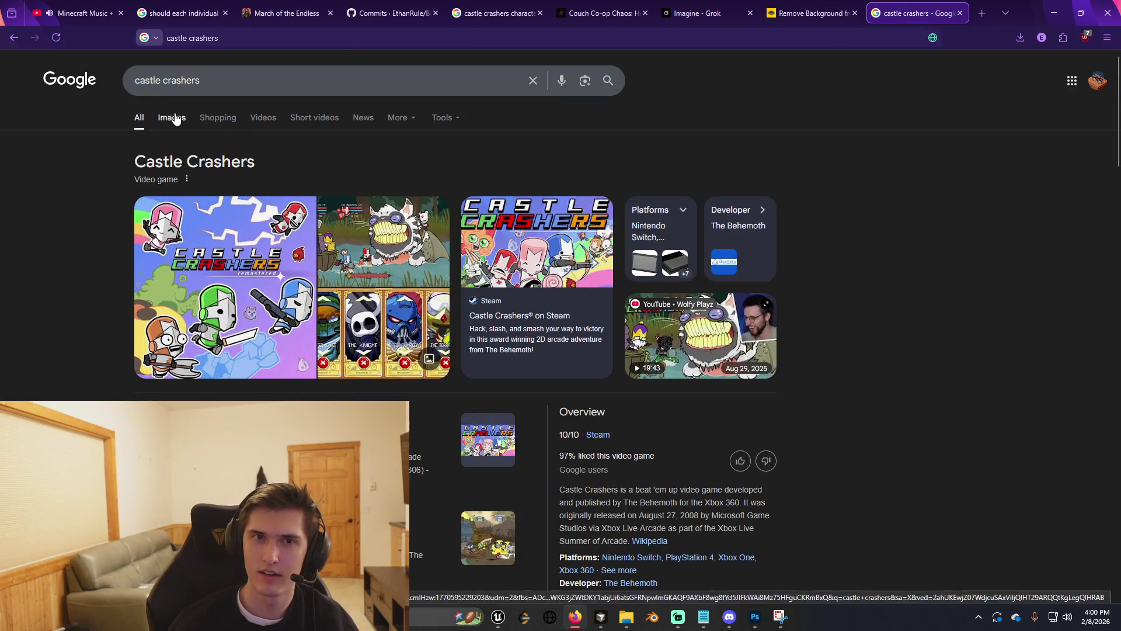
click(175, 119)
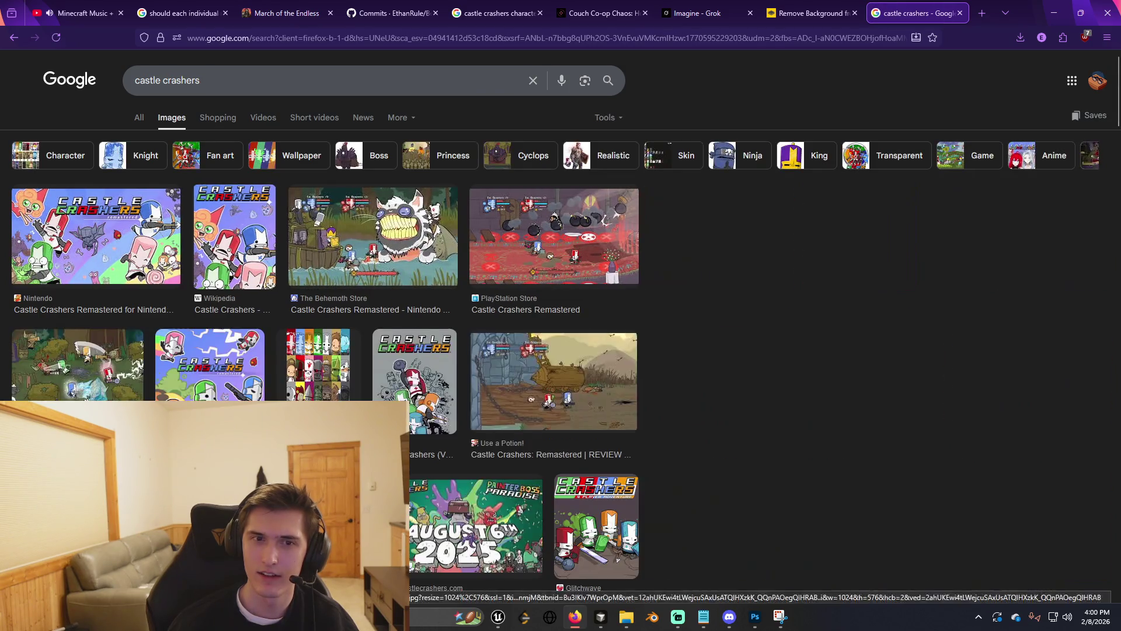
click(554, 381)
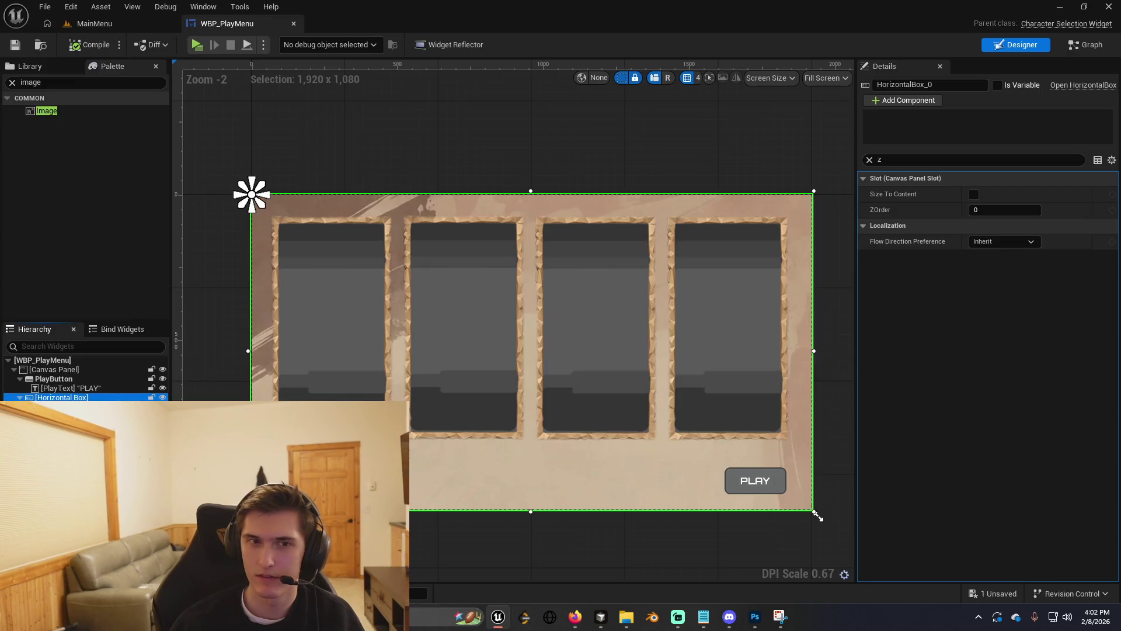
Set HorizontalBox_0's ZOrder to 1 so the four slots draw above the background.
click(923, 163)
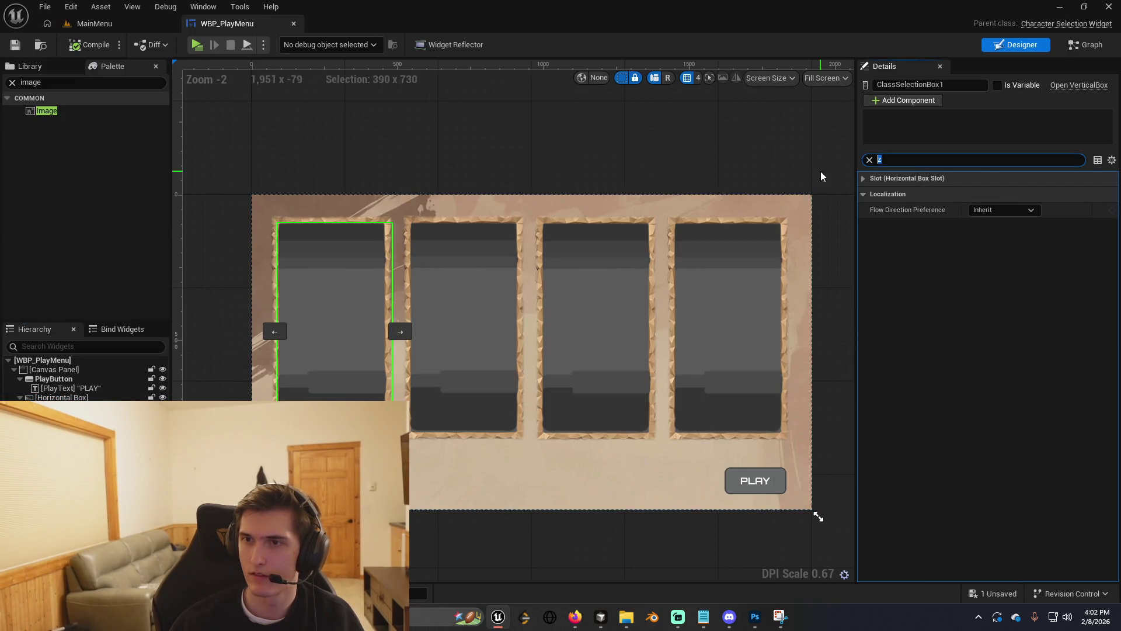
click(874, 177)
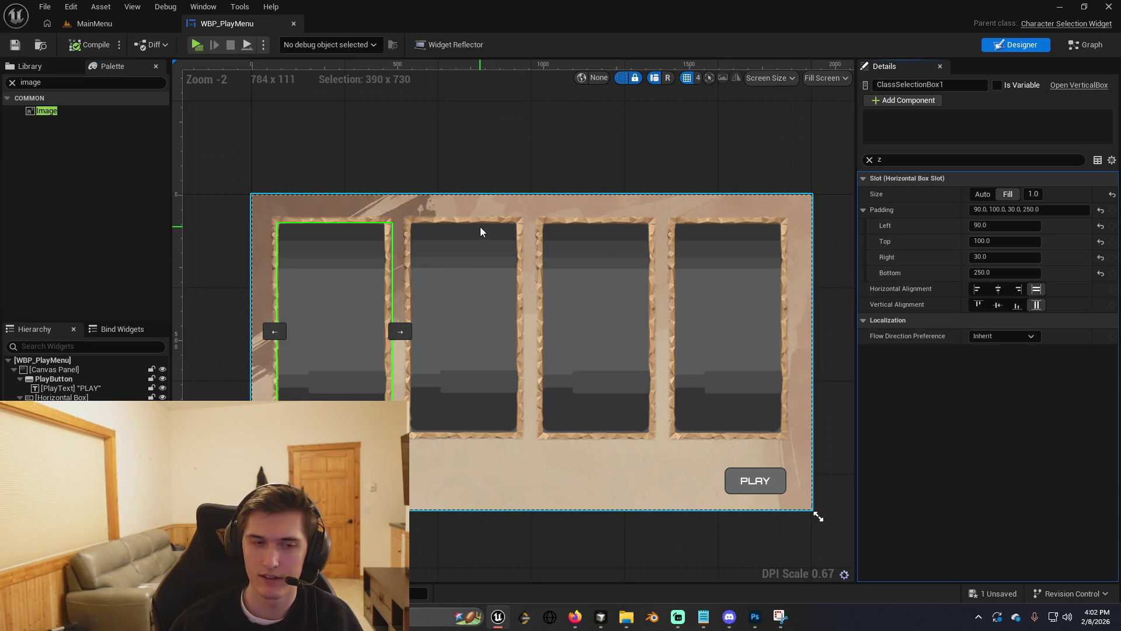
click(70, 379)
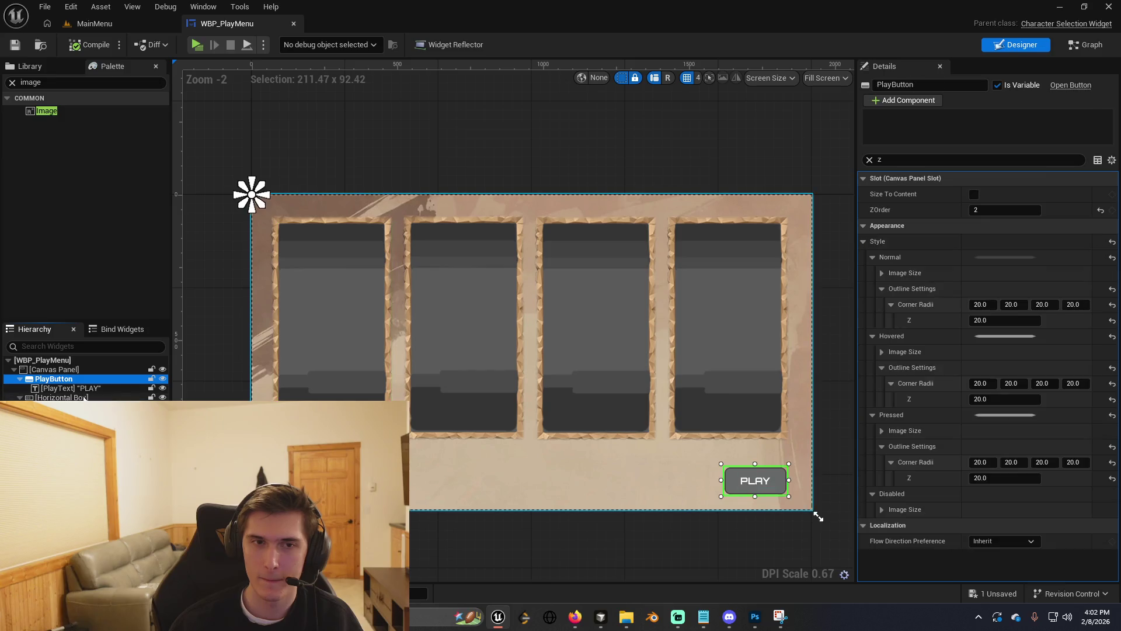
click(82, 397)
key(Down)
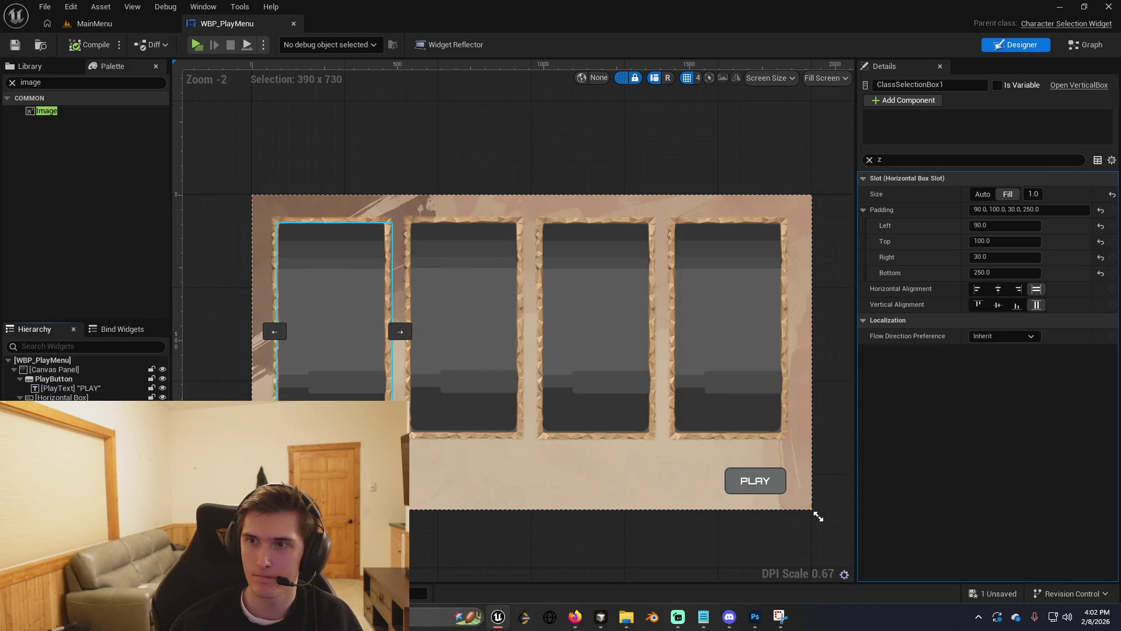
key(Down)
key(Up)
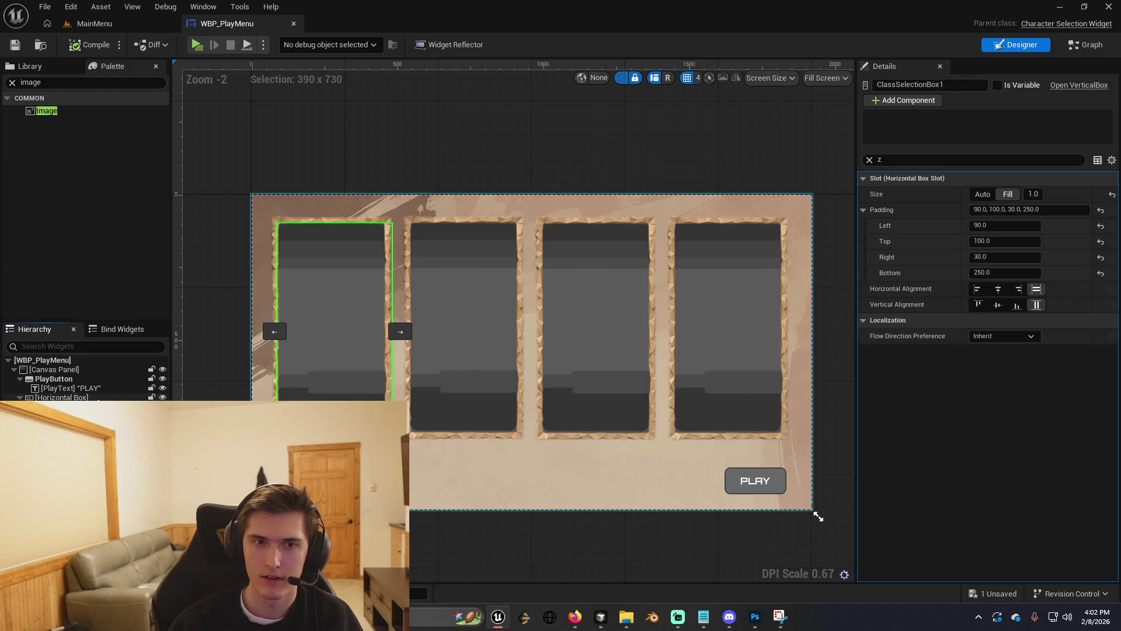
key(Up)
click(986, 209)
text(1)
key(Return)
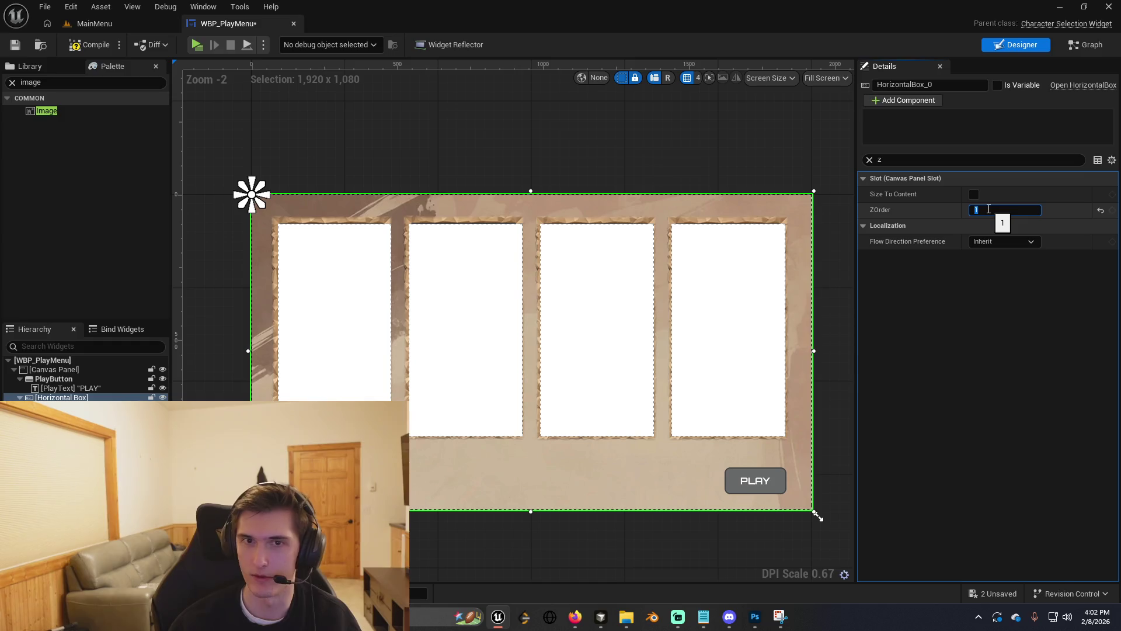
Change ClassSelectionBox1's right padding from 30 to 40.
click(444, 323)
click(348, 327)
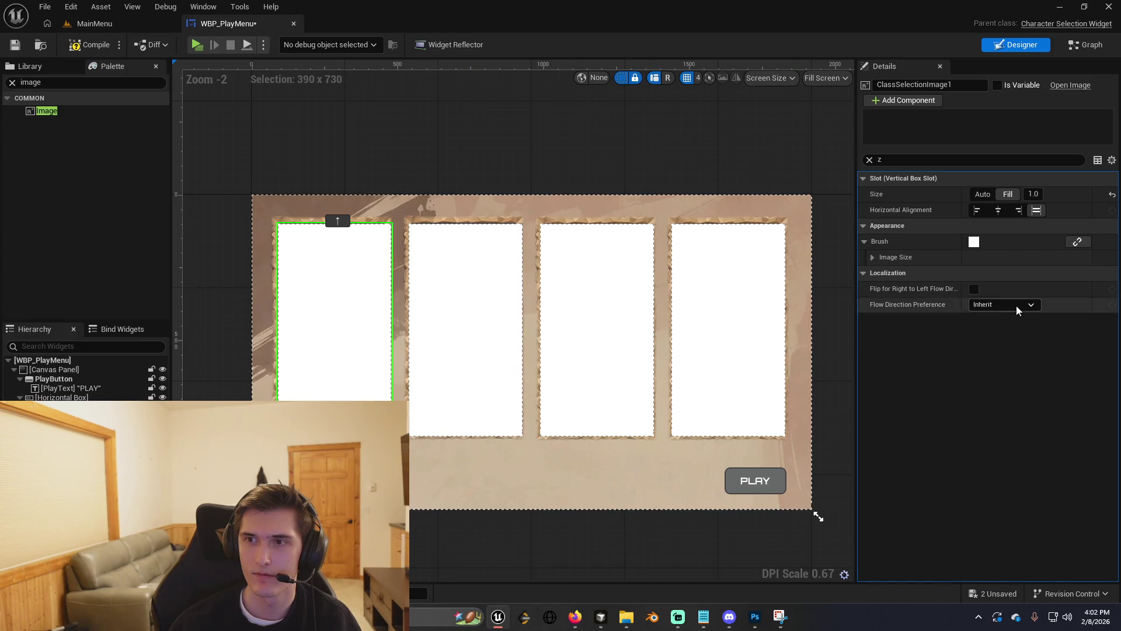
click(484, 314)
click(330, 315)
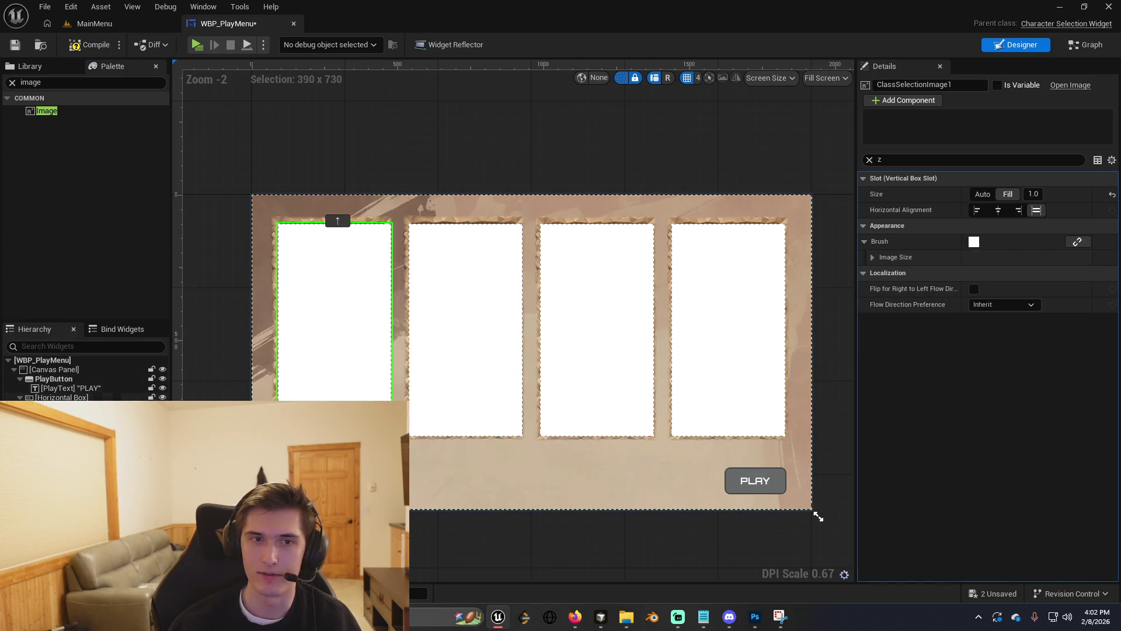
click(271, 308)
click(987, 257)
text(40)
key(Return)
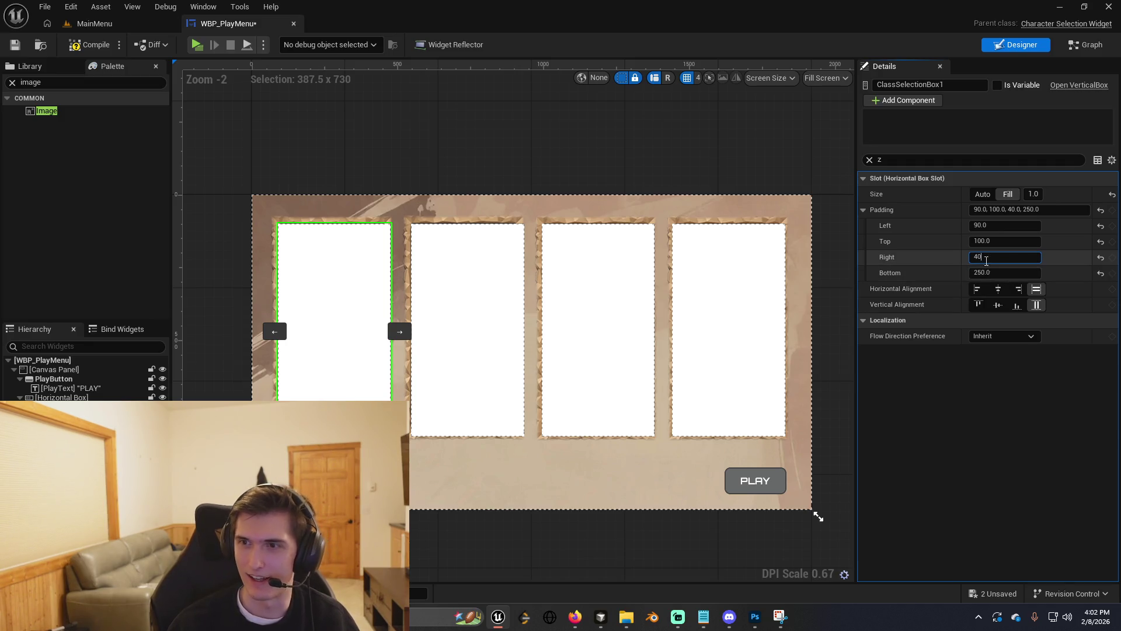
key(BackSpace)
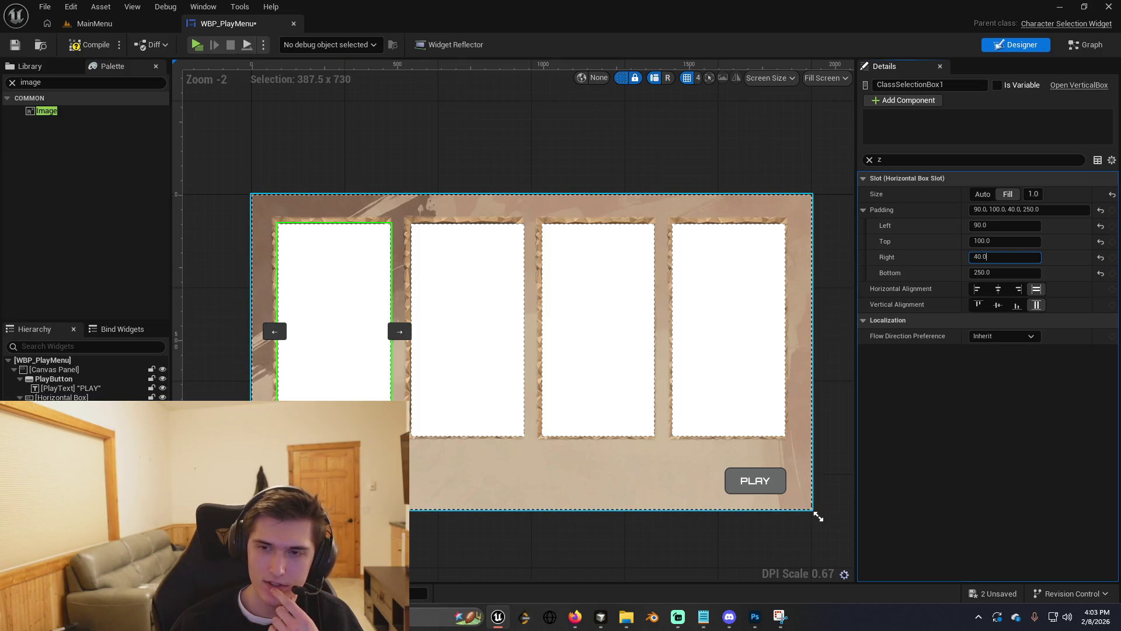
key(alt+Tab)
key(Tab)
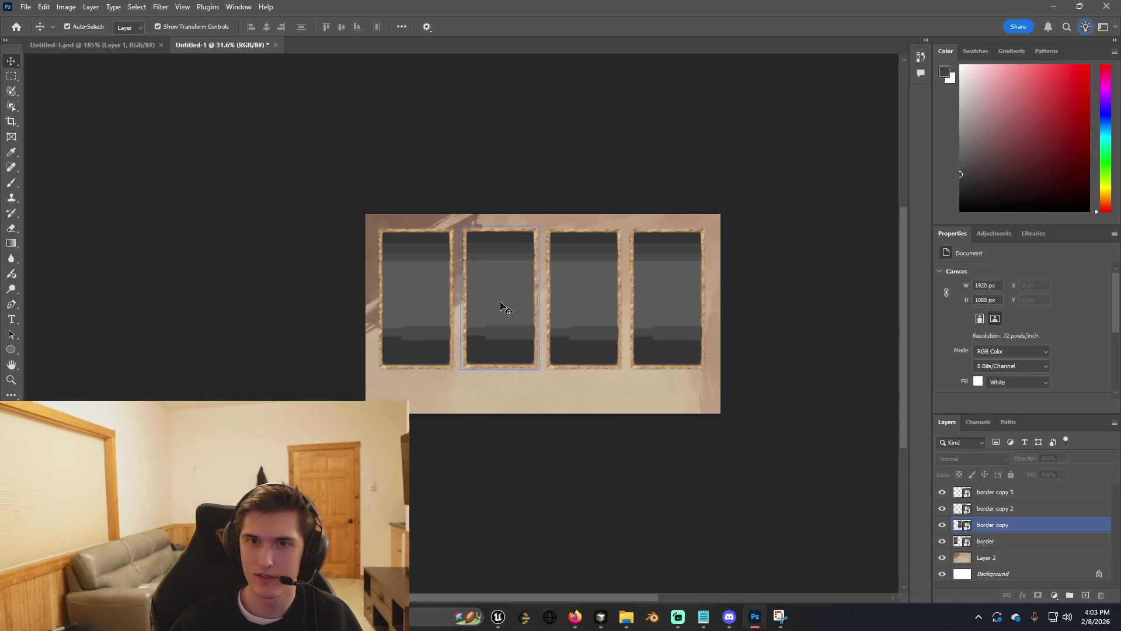
Delete the four border frame layers from the Photoshop mockup.
click(416, 342)
shift+click(501, 305)
shift+click(584, 305)
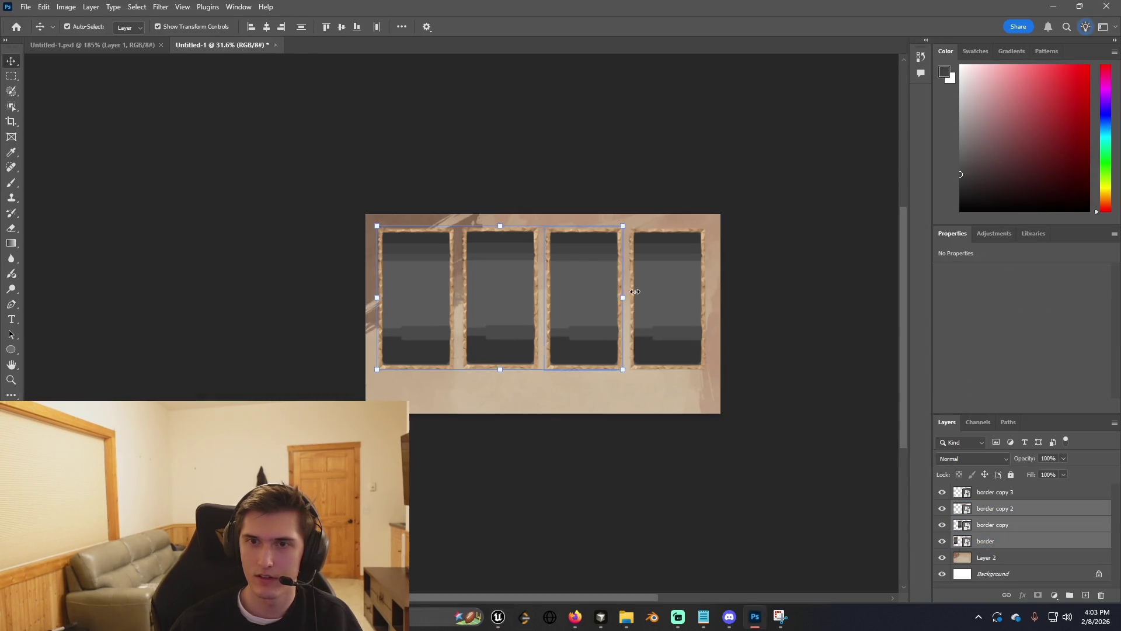
shift+click(664, 327)
key(Delete)
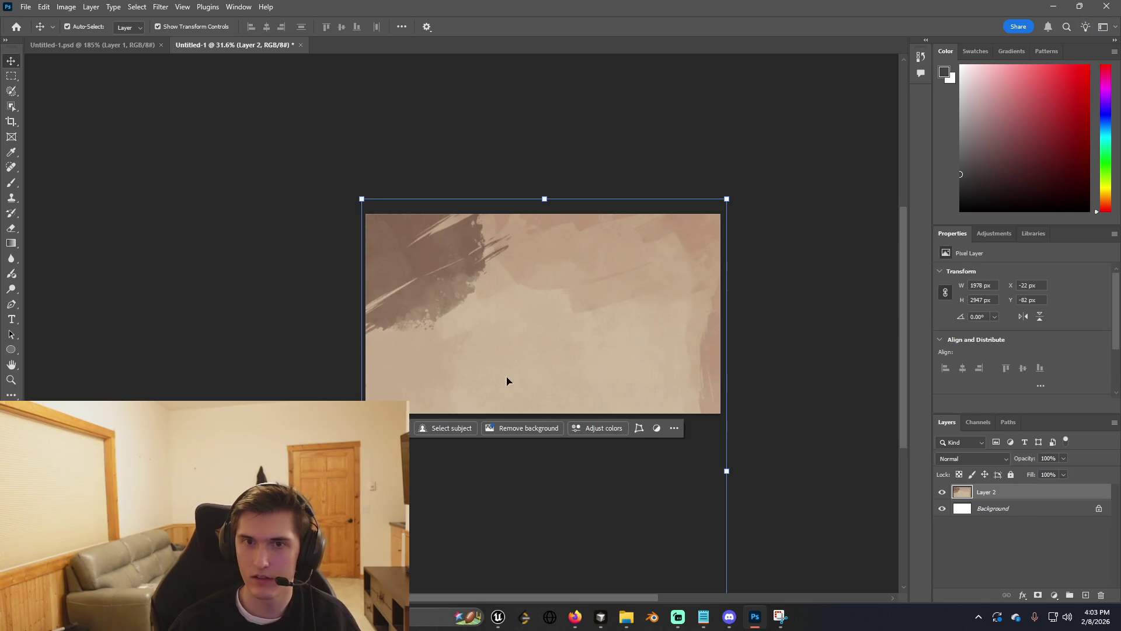
Quick Export the plain background as charactercreationscreenbackground.png.
click(25, 7)
mouse_move(87, 211)
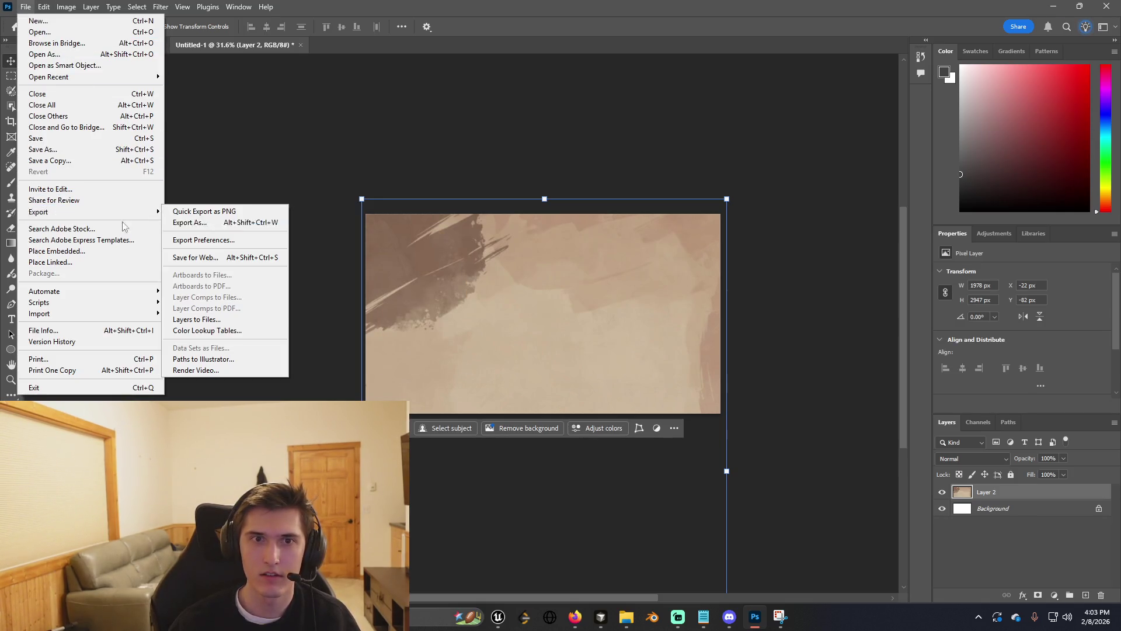
click(263, 213)
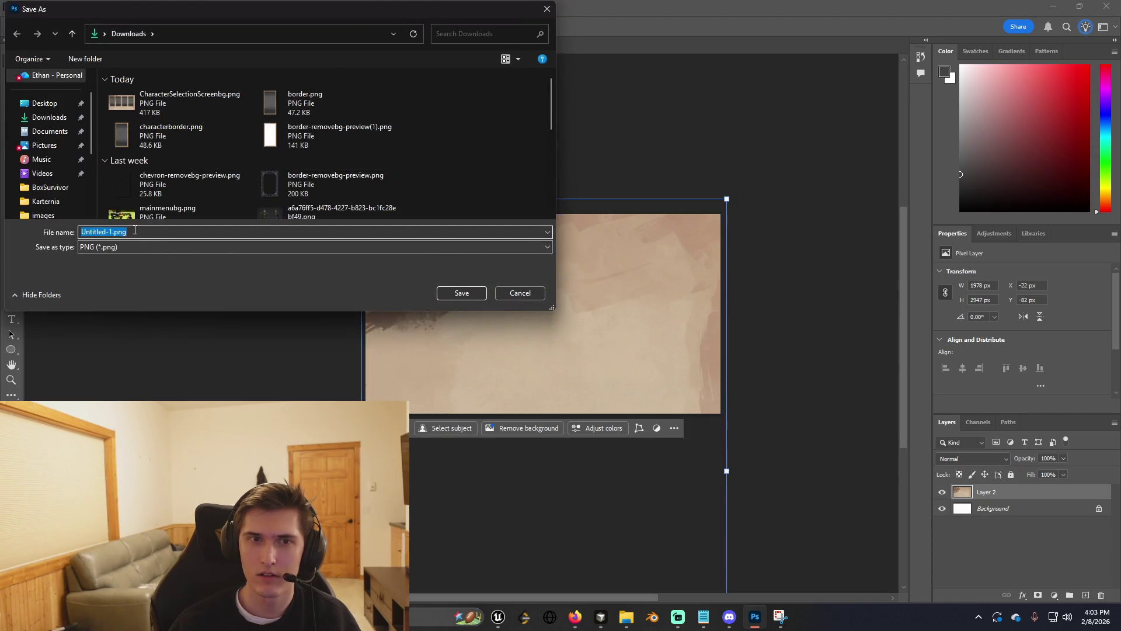
text(background)
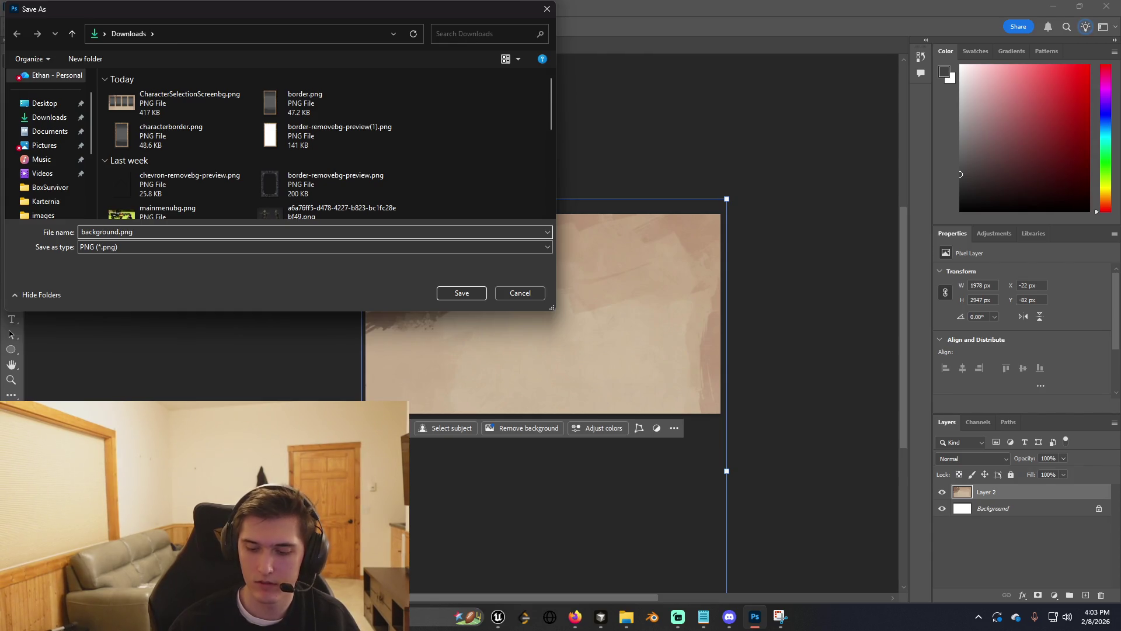
text(character)
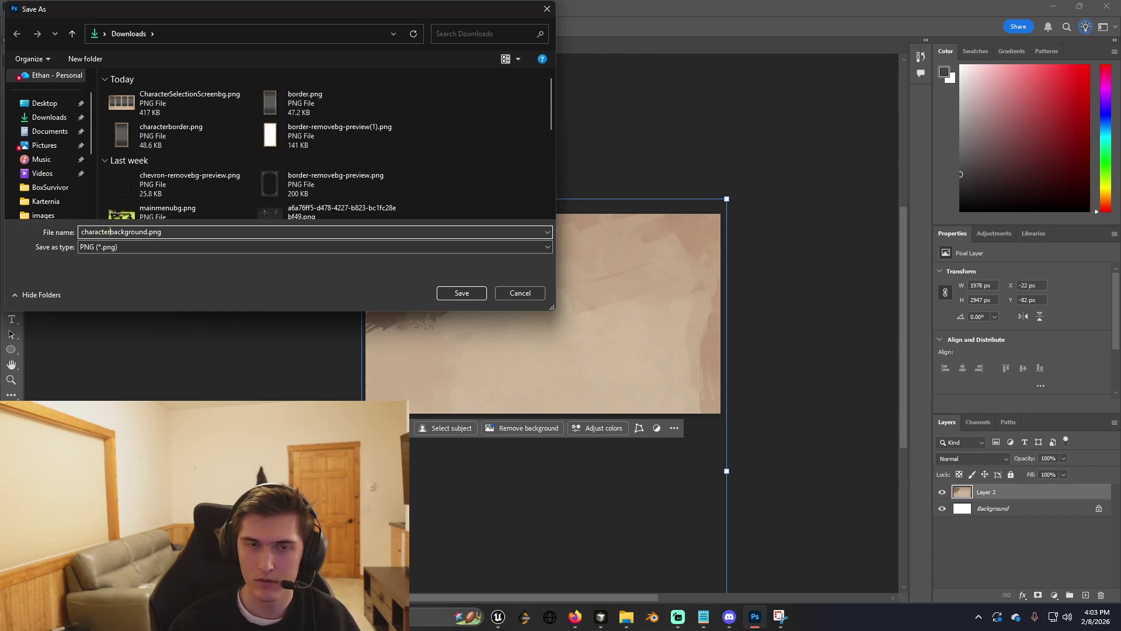
text(nscree)
key(Return)
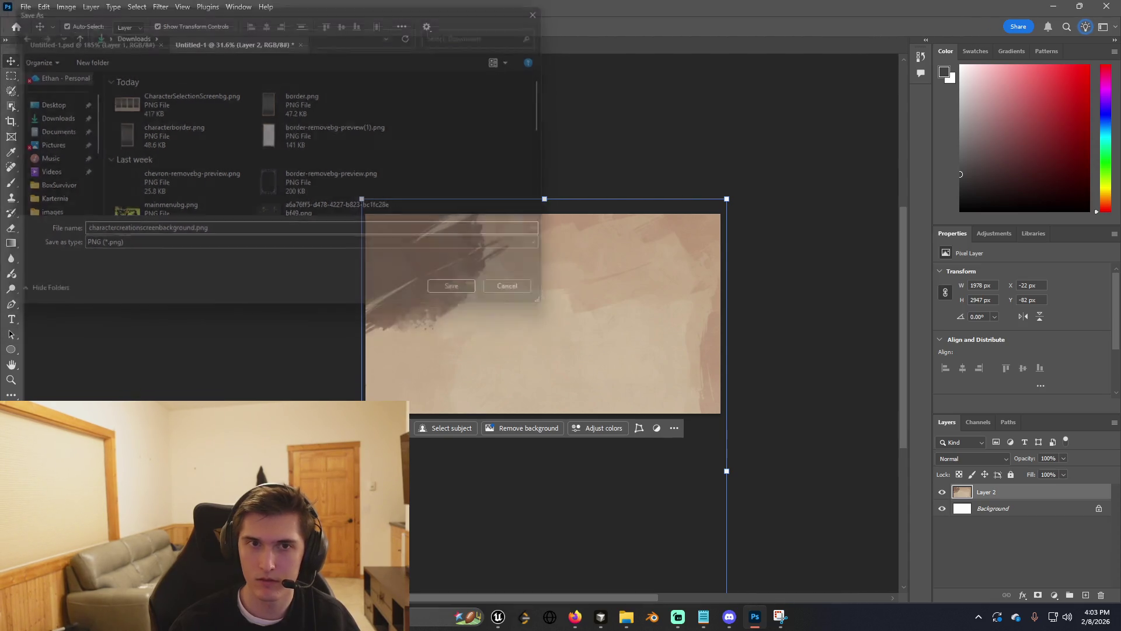
key(alt+Tab)
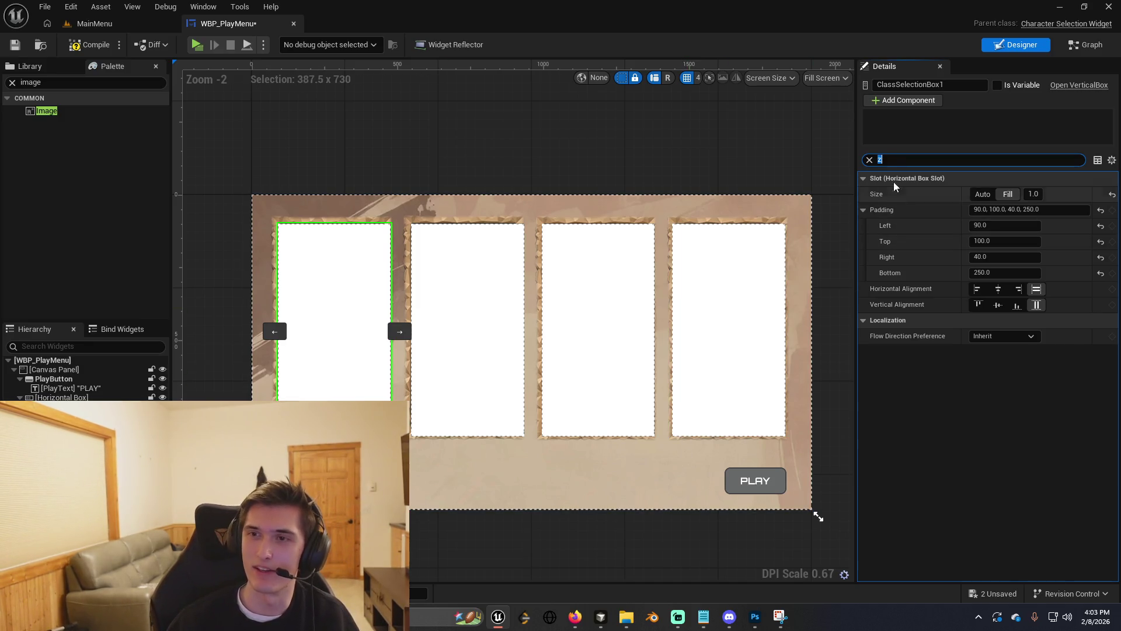
Clear the Details filter, inspect the slot box and first image, and add an Image widget.
click(871, 160)
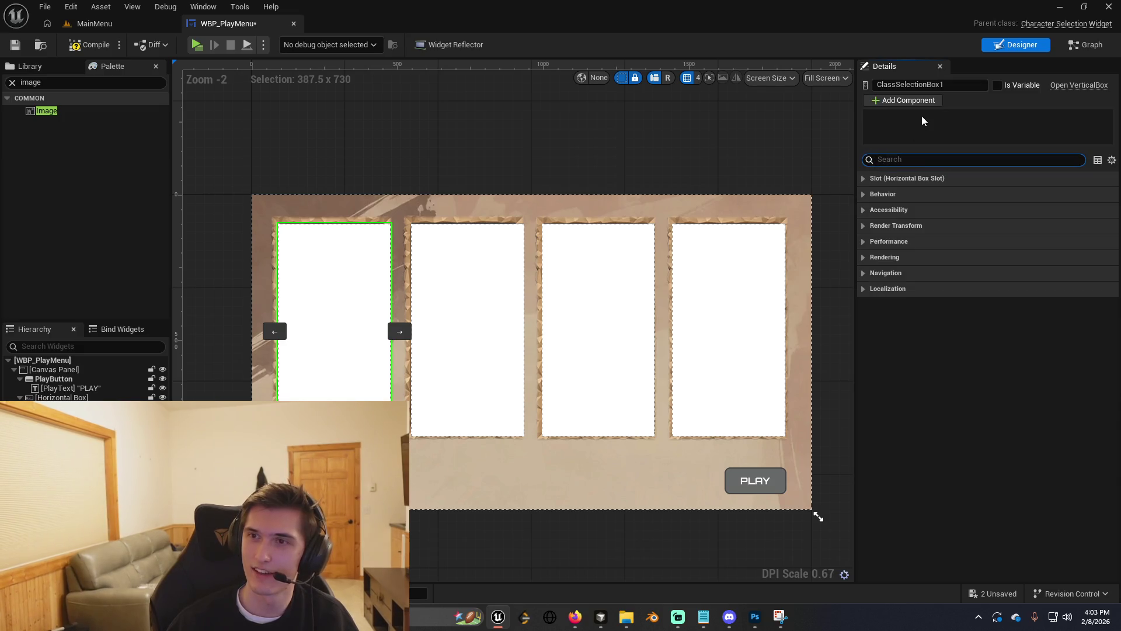
click(64, 397)
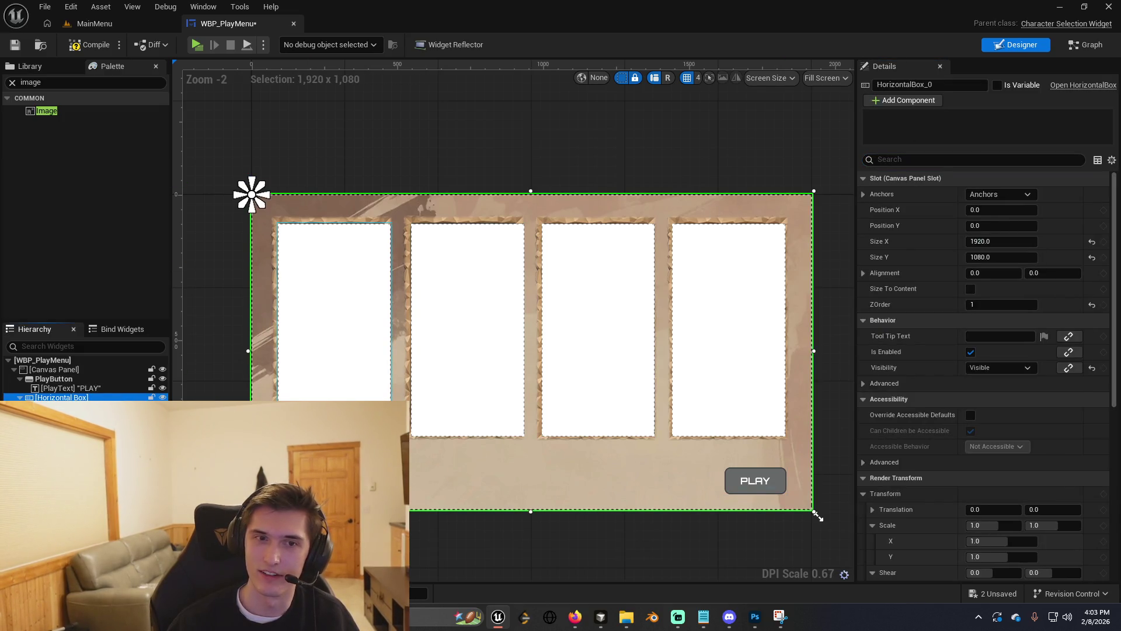
click(272, 308)
click(818, 516)
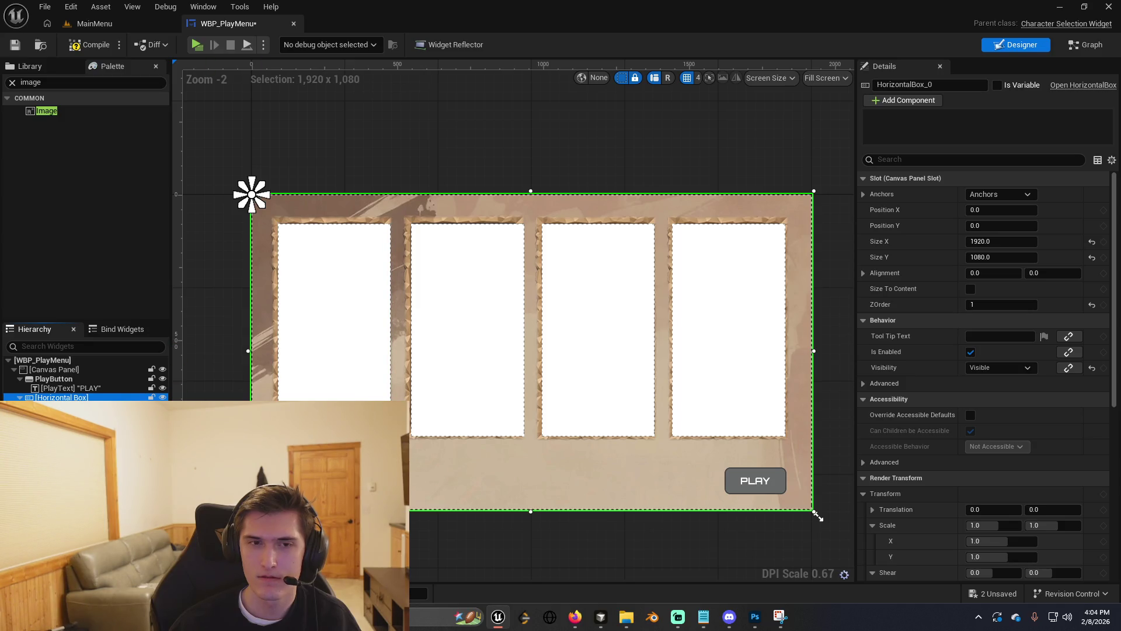
click(313, 348)
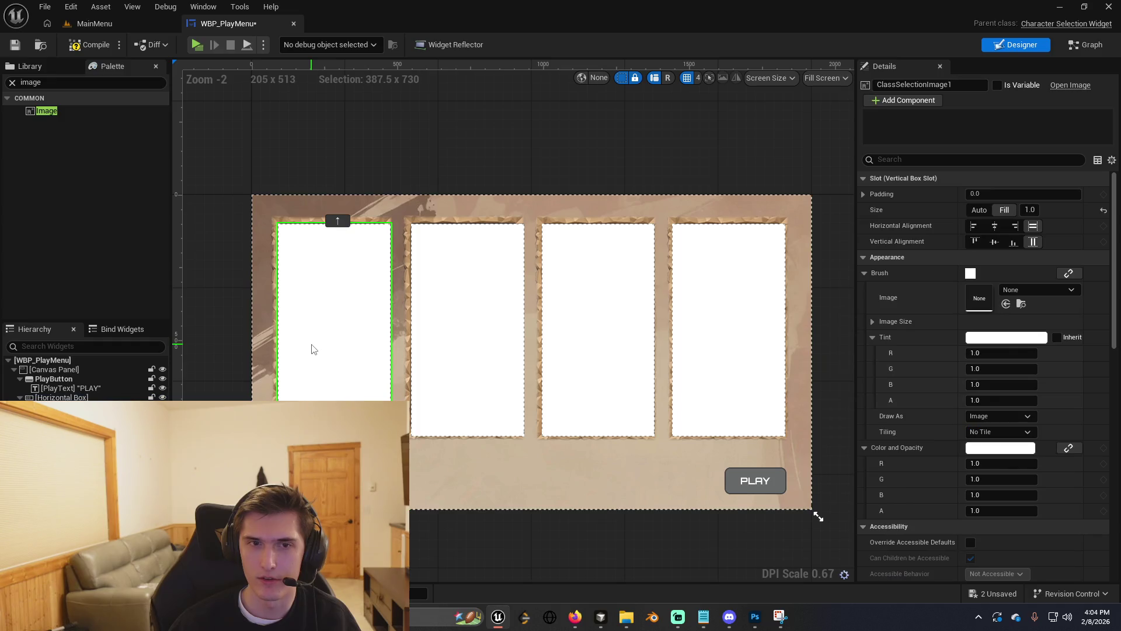
click(64, 397)
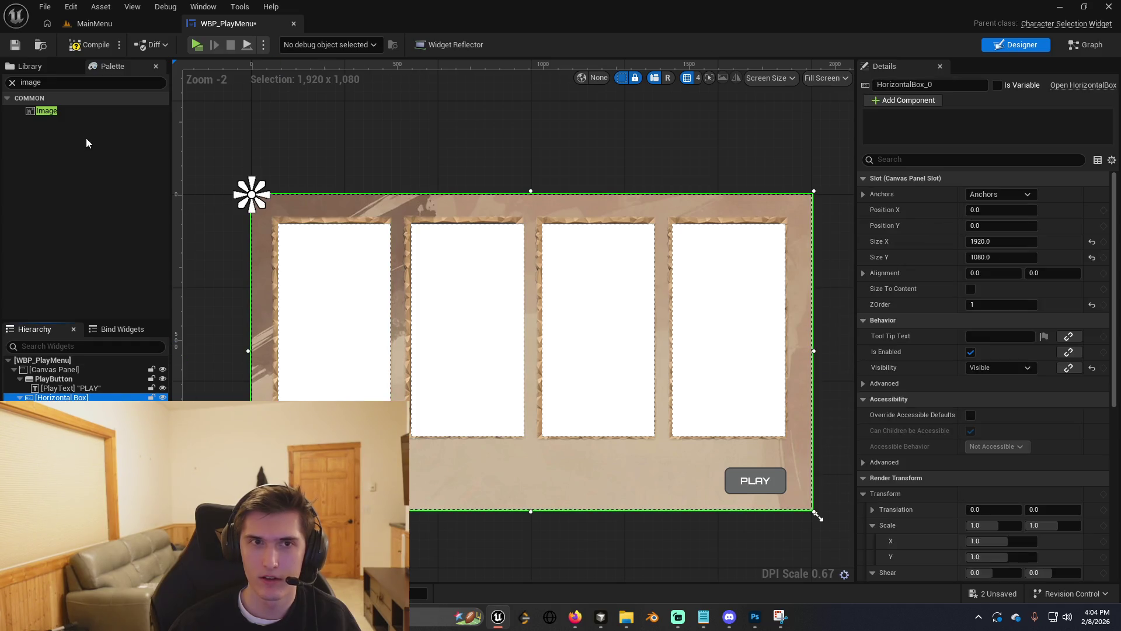
click(46, 111)
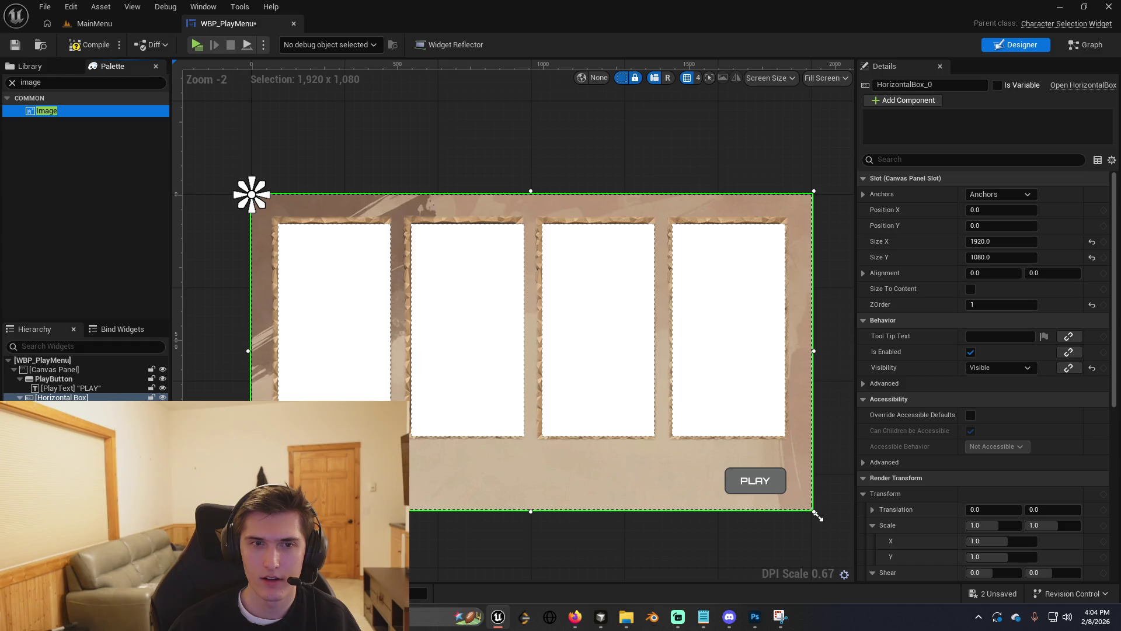
key(Return)
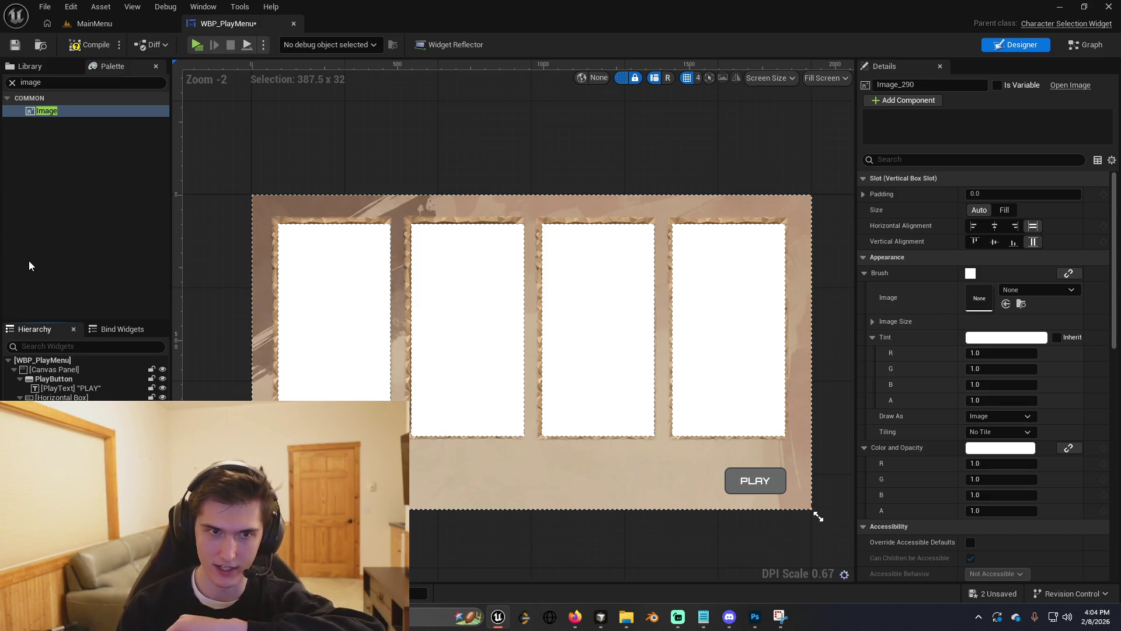
Check the first and second ClassSelectionImage slots and HorizontalBox_0, then pan the canvas.
click(46, 283)
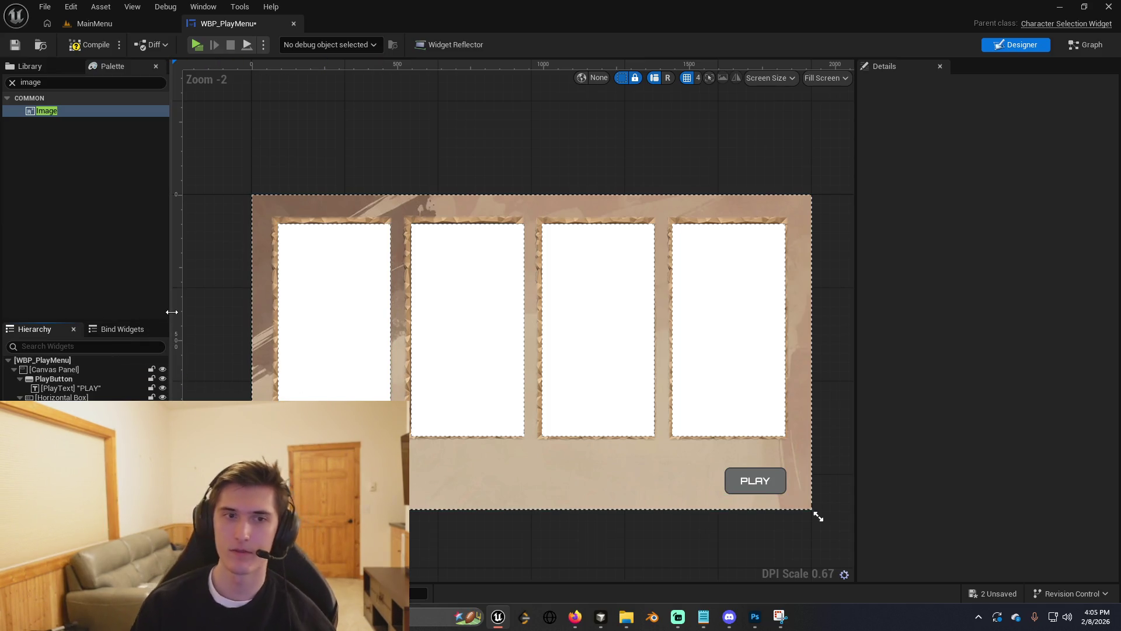
click(352, 363)
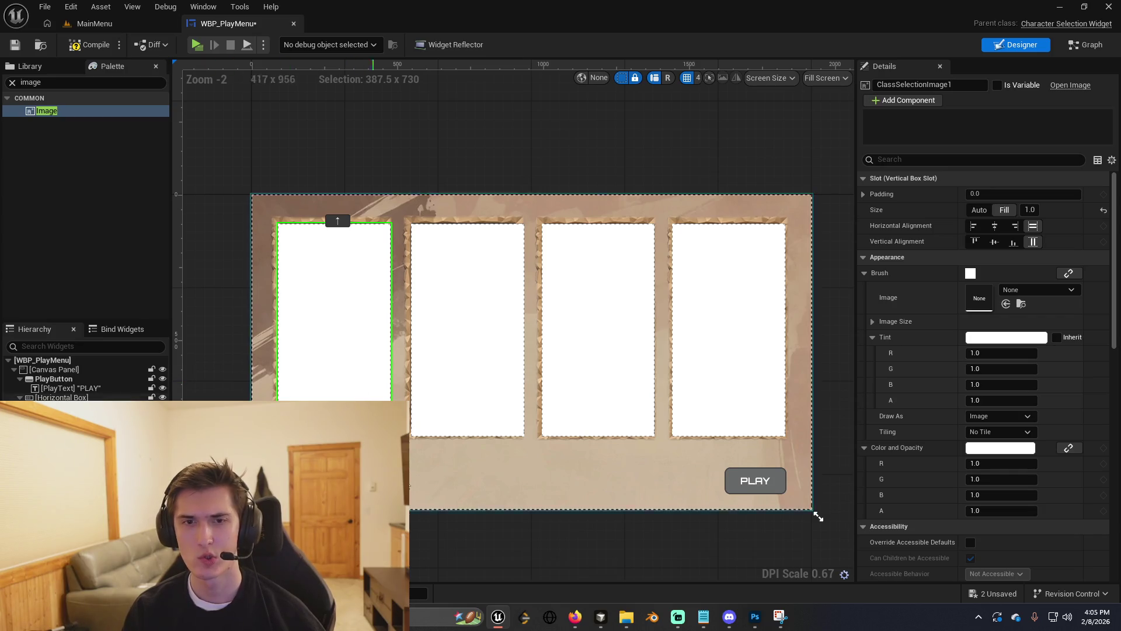
click(602, 511)
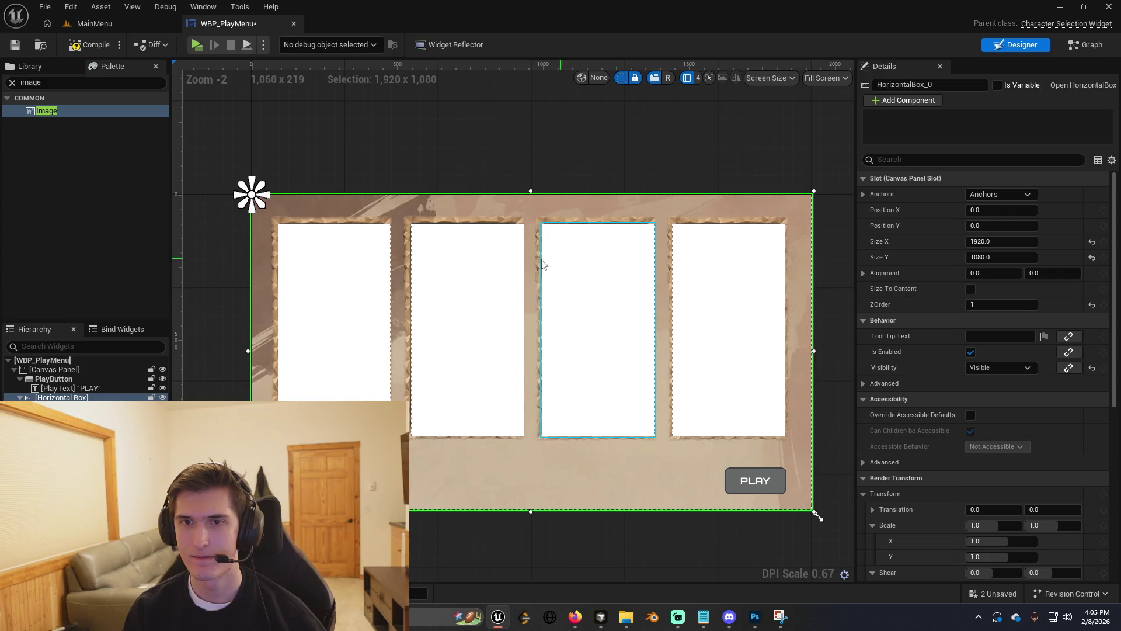
click(501, 270)
drag(566, 539, 608, 528)
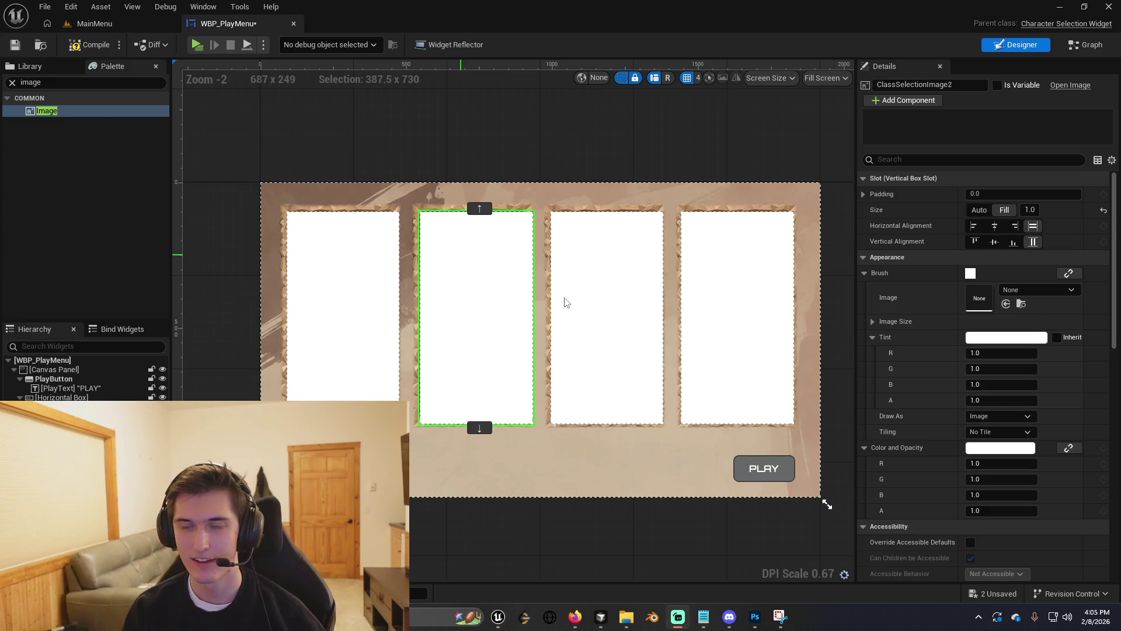
Select the border copy 2 layer in Photoshop, then take a first snip of the widget canvas.
key(alt+Tab)
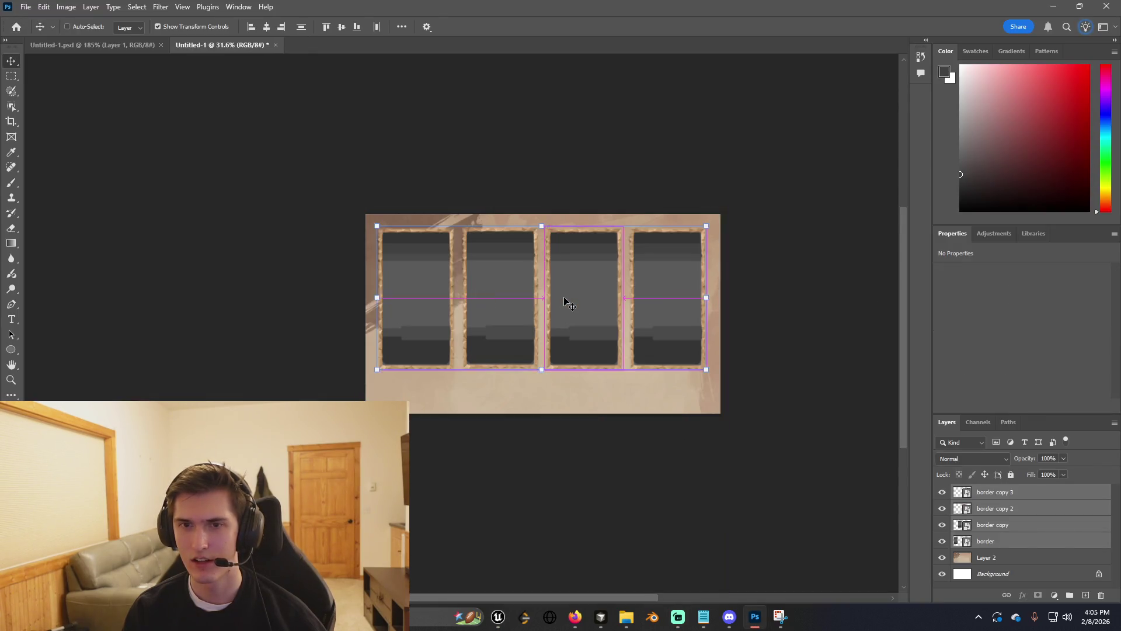
ctrl+click(566, 303)
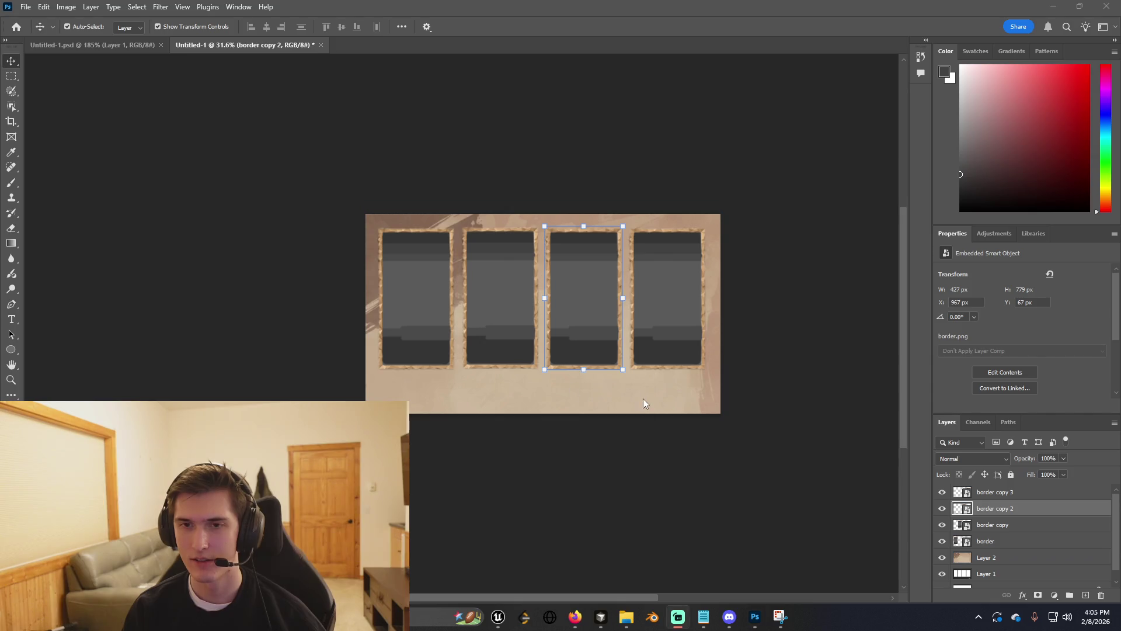
key(alt+Tab)
click(143, 385)
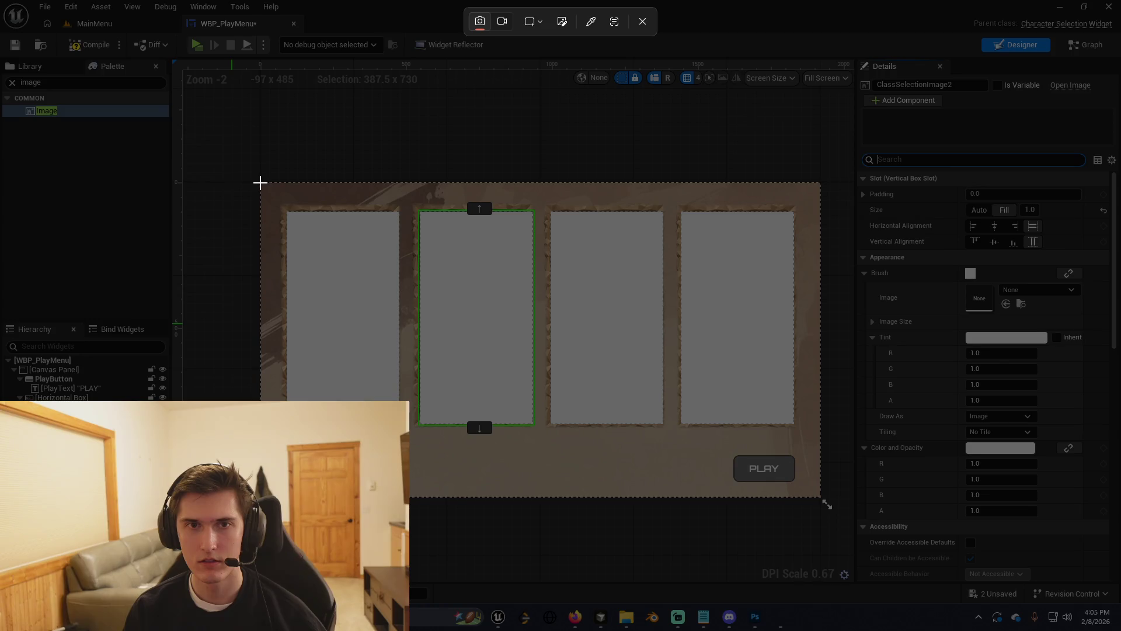
drag(259, 182, 821, 498)
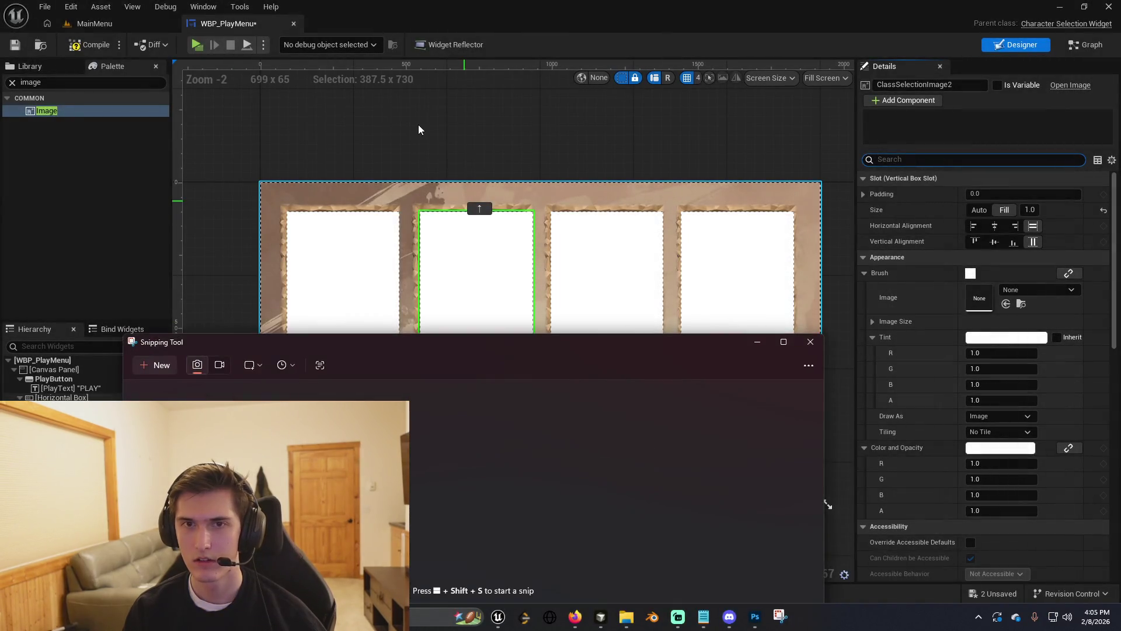
Widen the designer so the whole widget shows and snip it corner to corner.
drag(174, 167, 77, 167)
drag(856, 193, 935, 193)
scroll(380, 205, up, 3)
scroll(603, 125, up, 1)
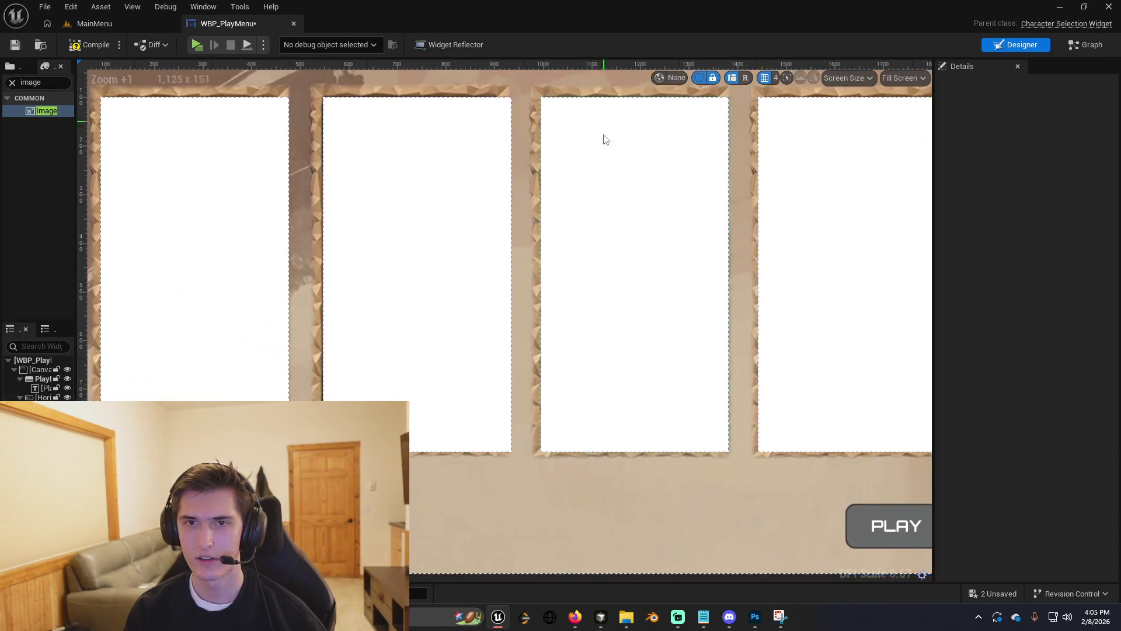
scroll(571, 190, down, 2)
drag(570, 190, 571, 226)
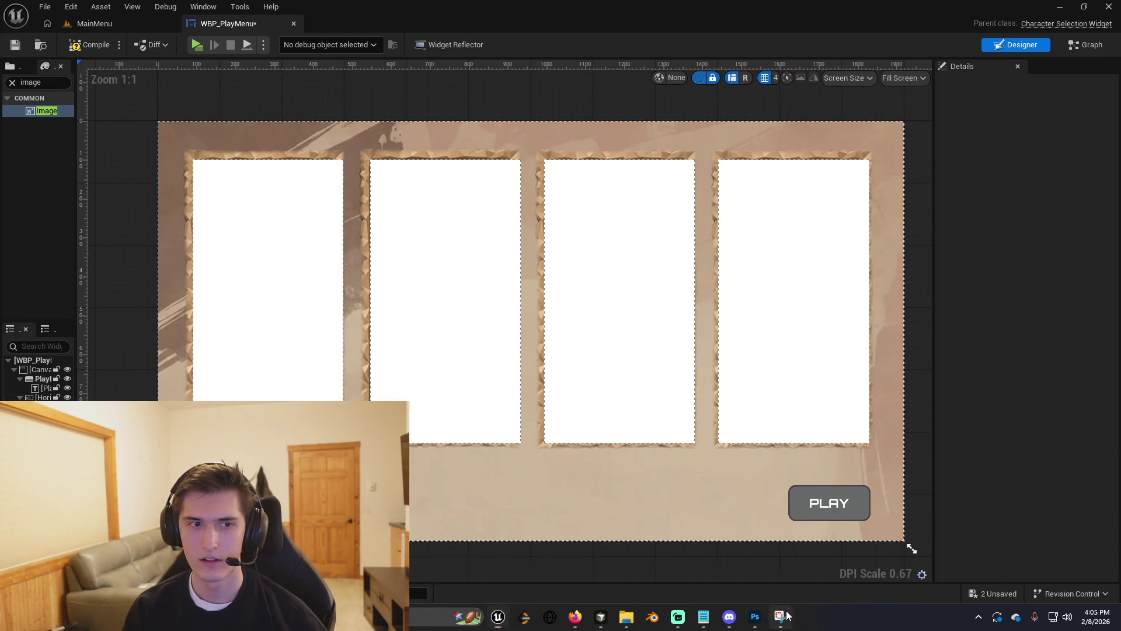
click(782, 615)
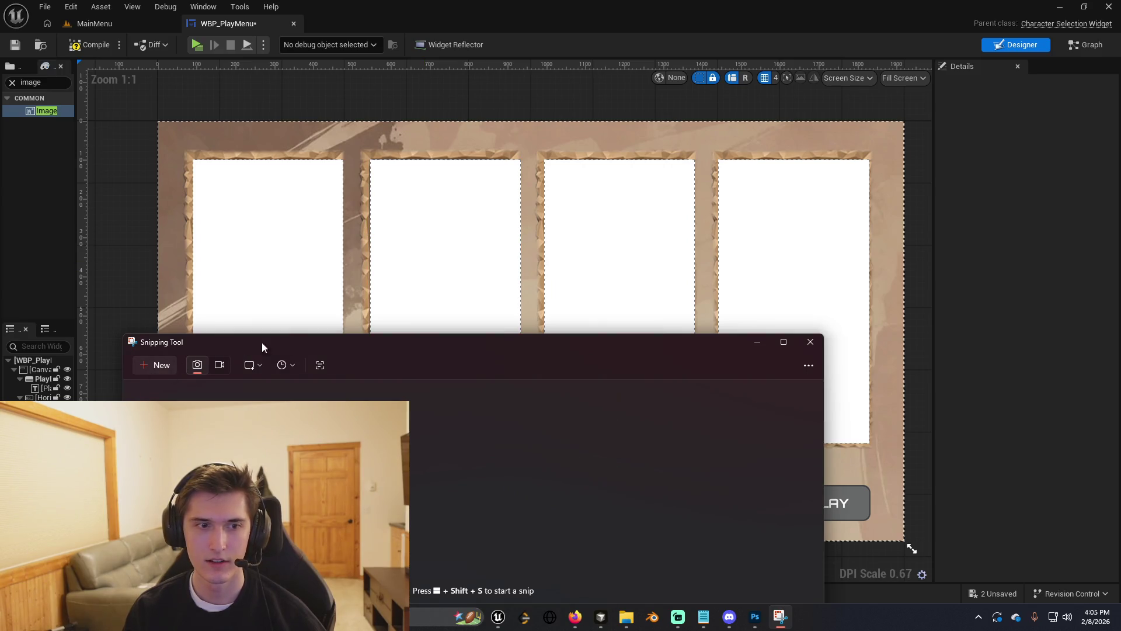
drag(253, 341, 331, 317)
click(221, 343)
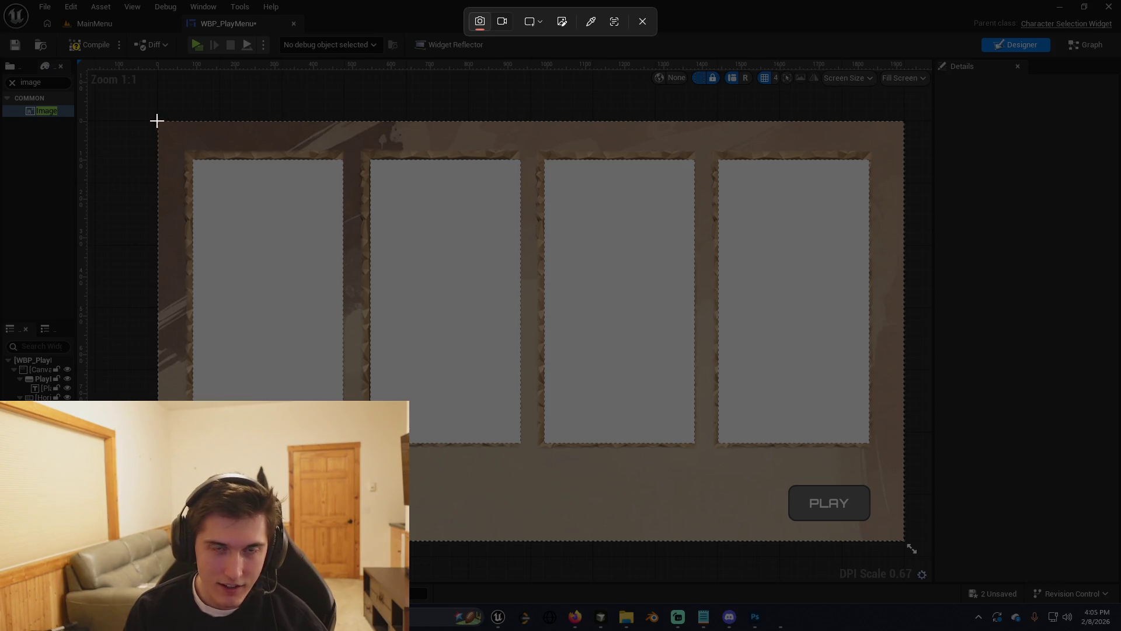
mouse_move(156, 120)
mouse_down()
mouse_move(467, 335)
mouse_move(904, 541)
mouse_up()
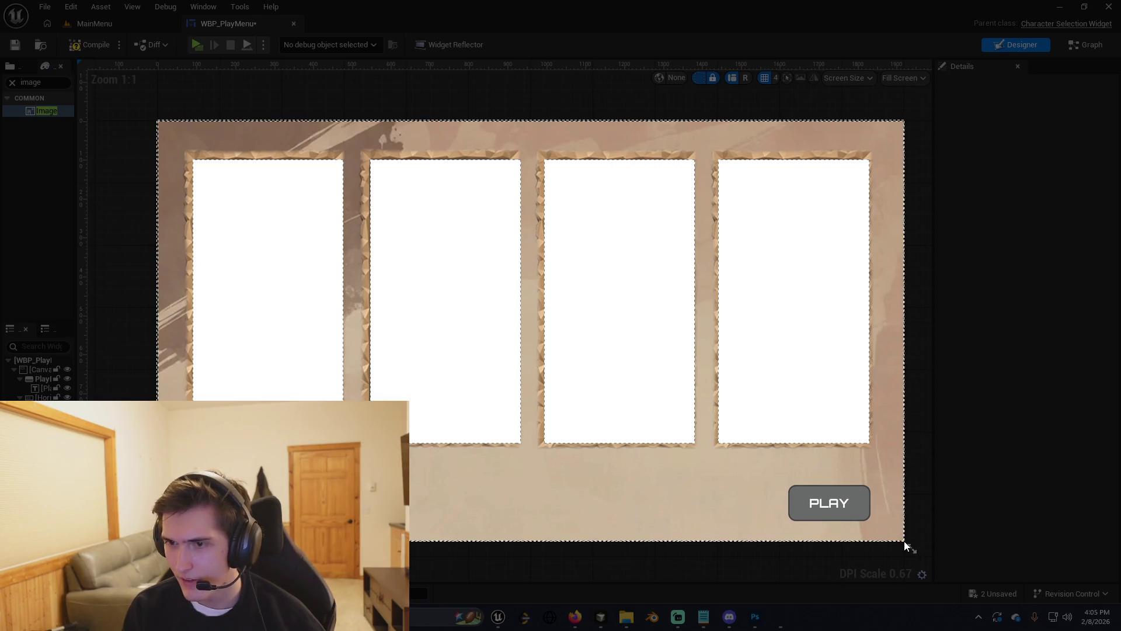
key(alt+Tab)
key(alt+Tab)
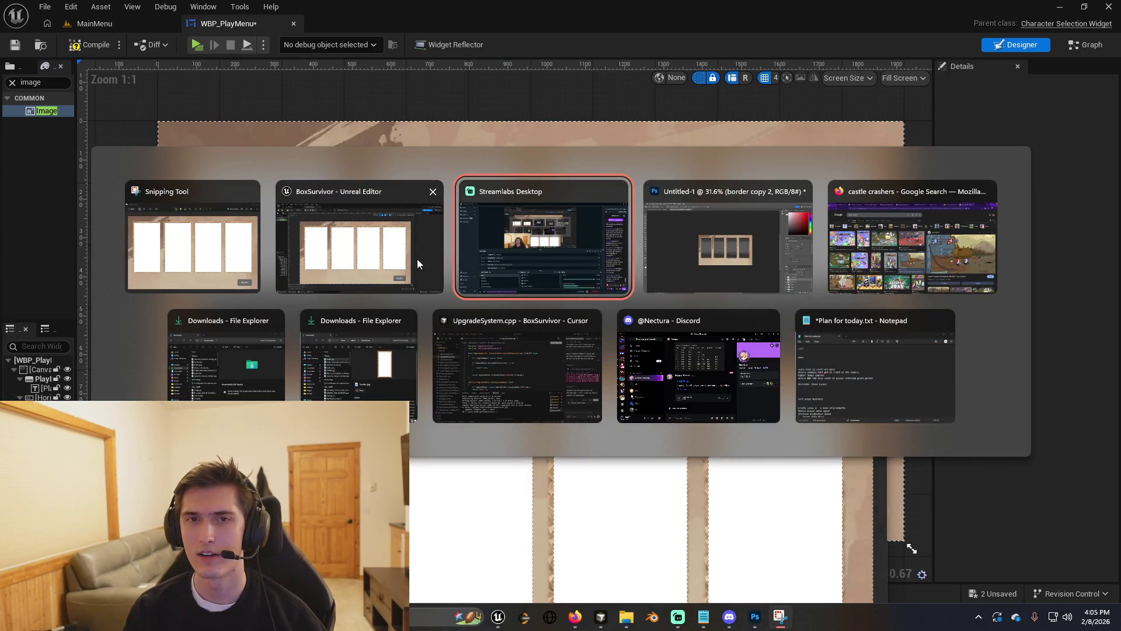
click(192, 240)
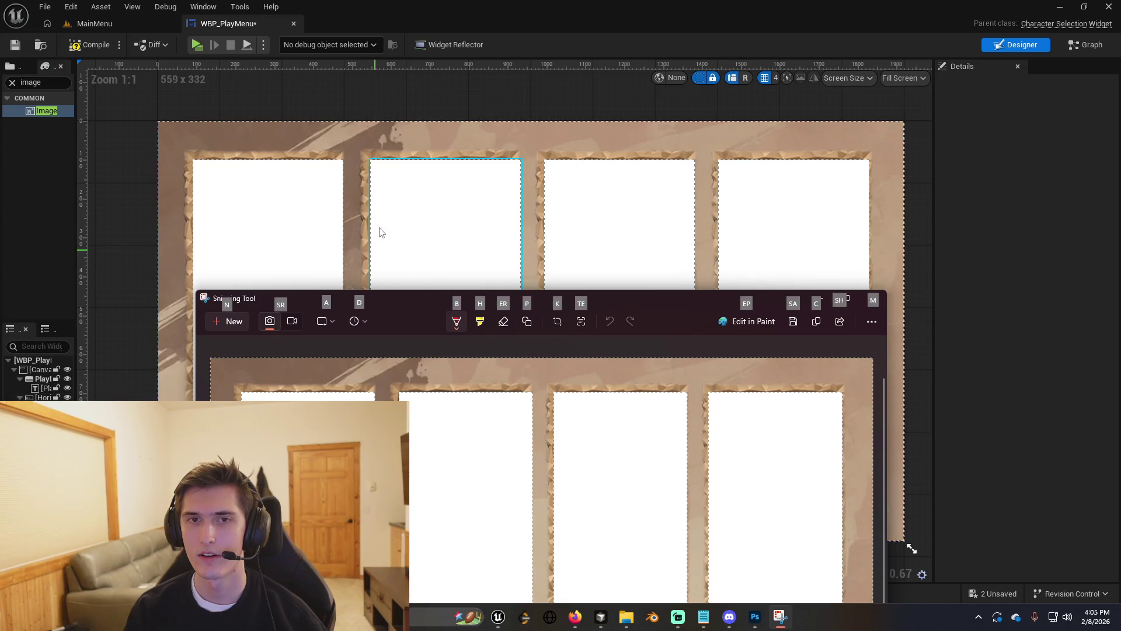
Paste the widget snip into Photoshop and scale it to about 150% to fill the canvas.
click(378, 239)
key(alt+Tab)
key(alt+Tab)
key(alt+Tab)
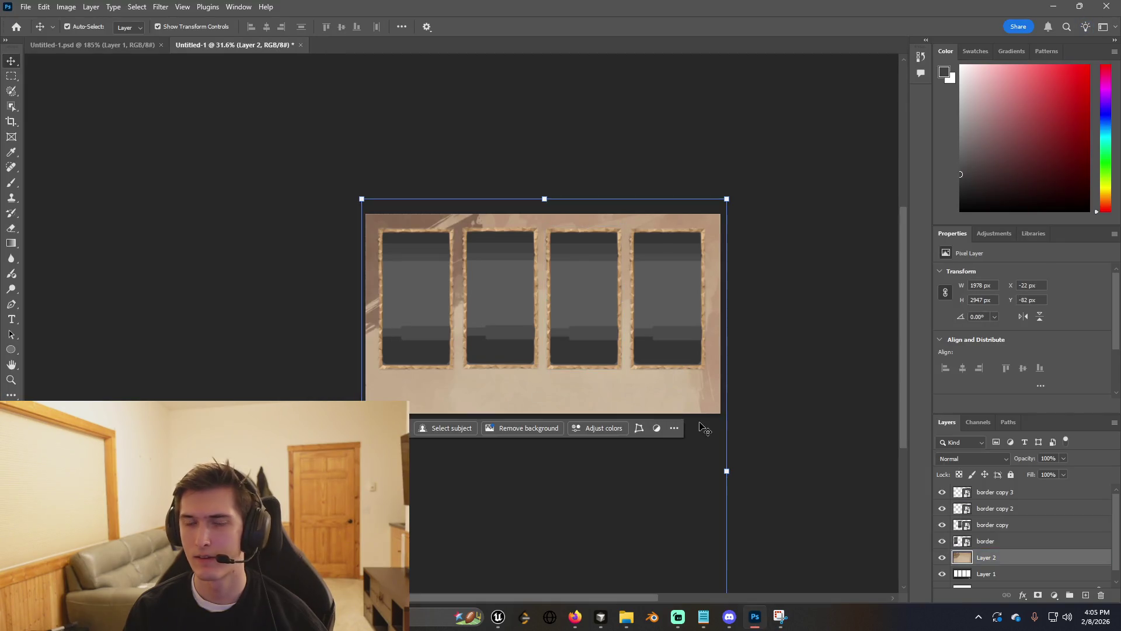
key(ctrl+v)
drag(662, 380, 727, 416)
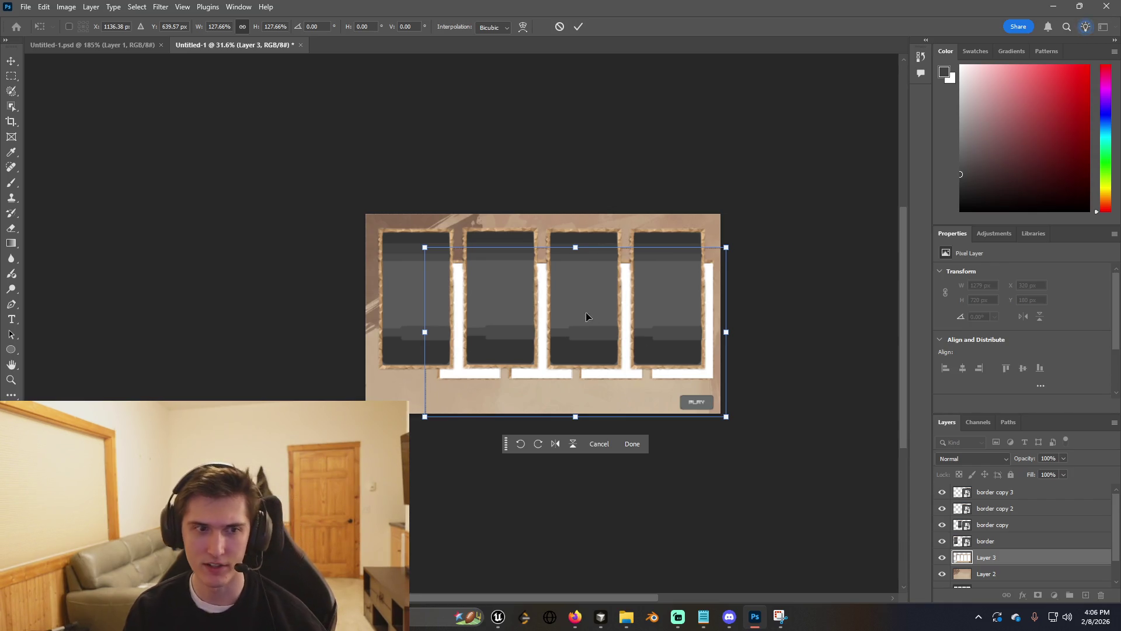
drag(424, 247, 363, 216)
drag(727, 316, 722, 317)
drag(722, 416, 720, 415)
scroll(461, 324, up, 3)
scroll(584, 262, down, 2)
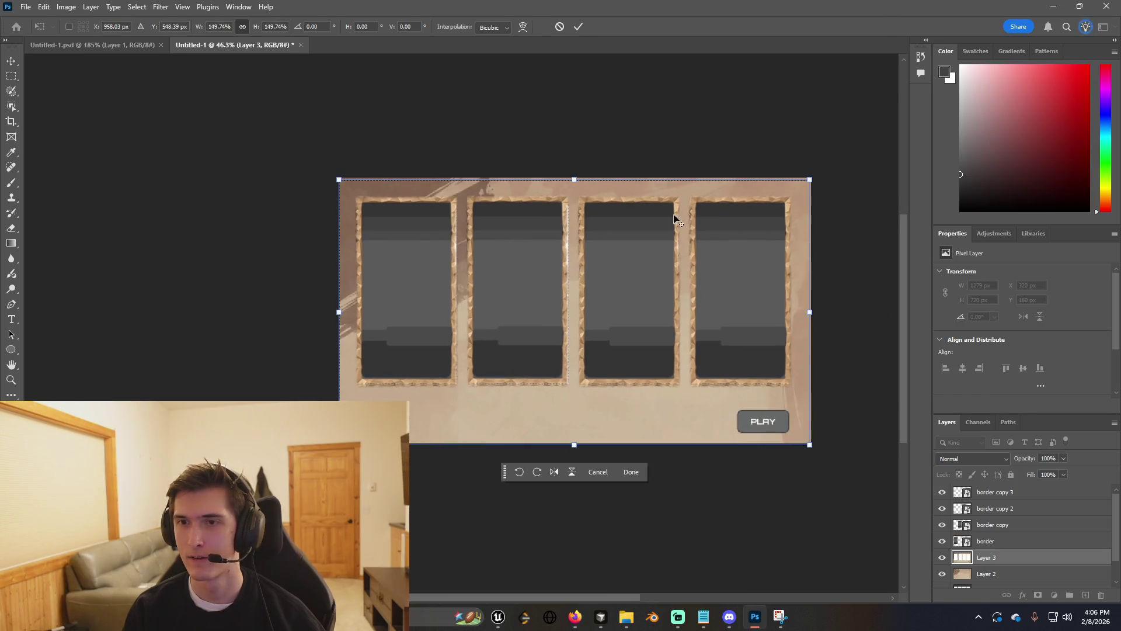
scroll(648, 233, up, 2)
scroll(730, 187, down, 2)
scroll(797, 139, up, 1)
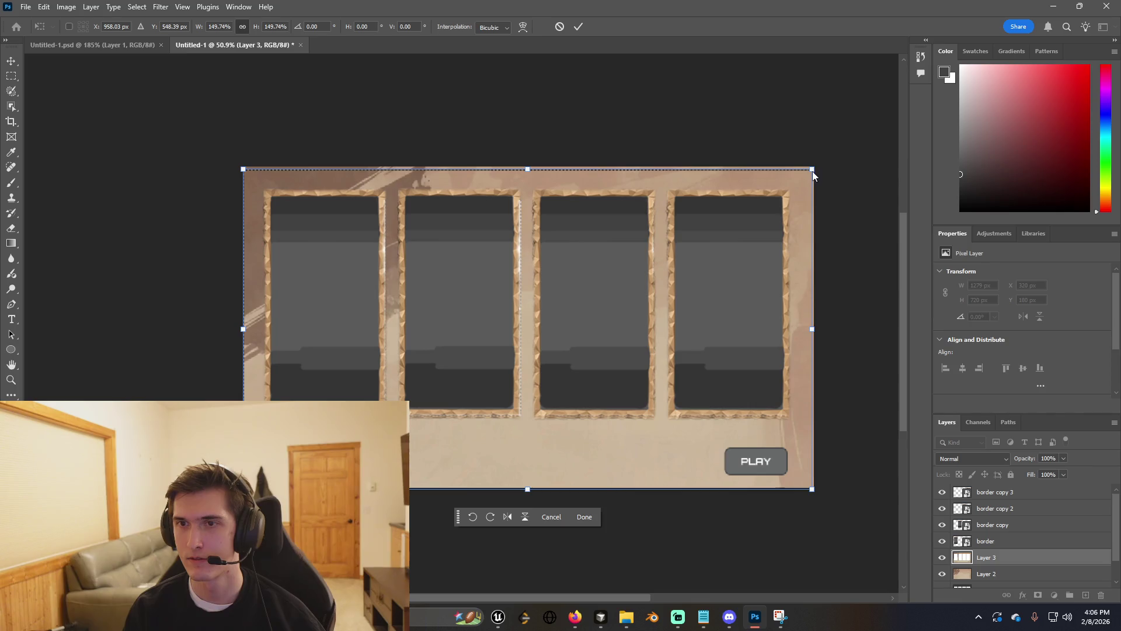
mouse_move(813, 169)
mouse_down()
mouse_move(832, 159)
mouse_move(824, 173)
mouse_up()
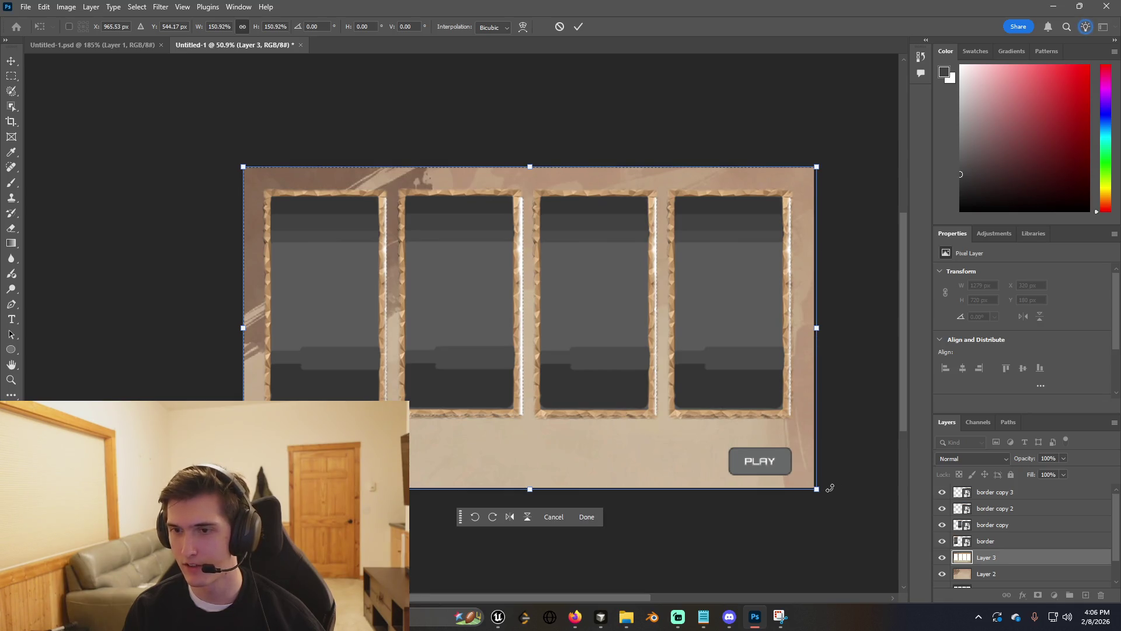
drag(816, 490, 813, 489)
key(Return)
click(381, 306)
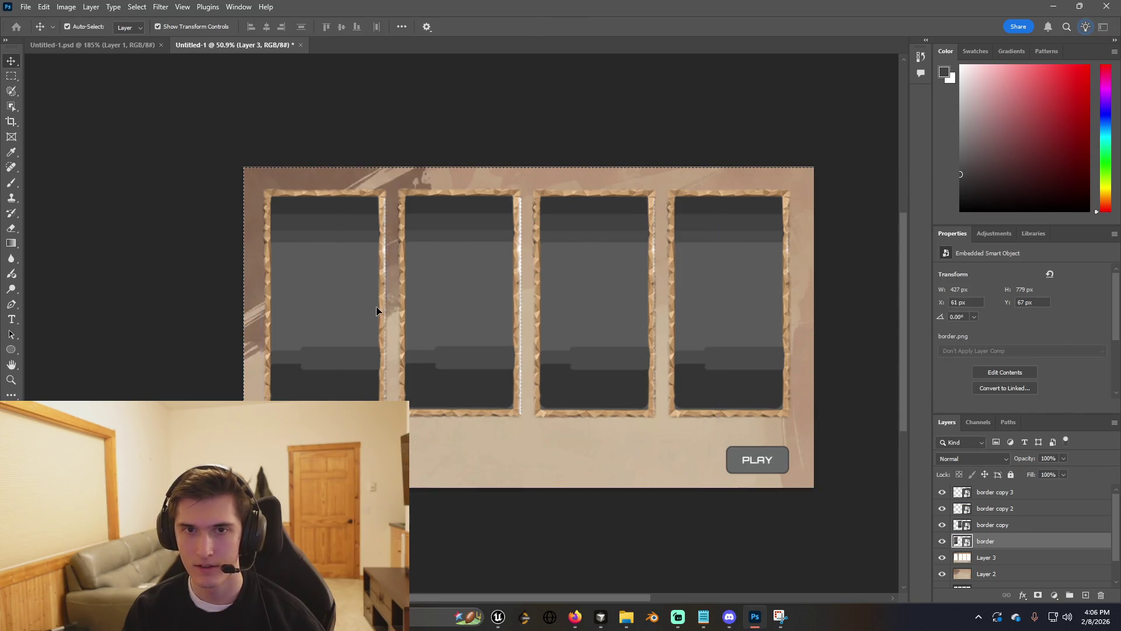
Nudge the second frame layer 14 px right to X 528 to match the screenshot.
click(444, 305)
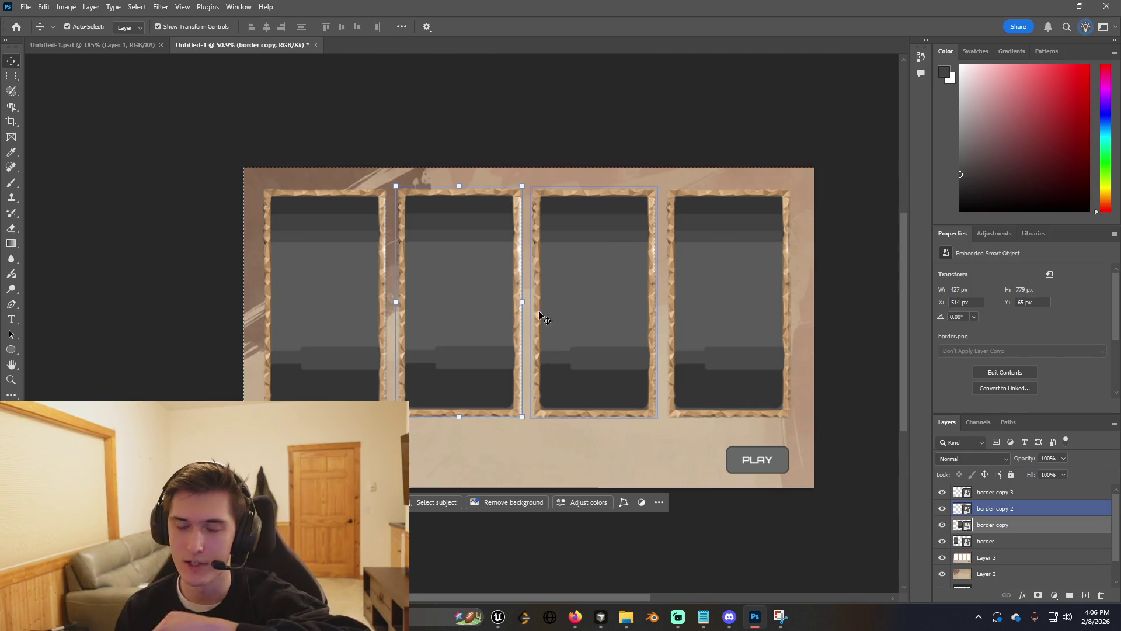
click(568, 300)
click(752, 389)
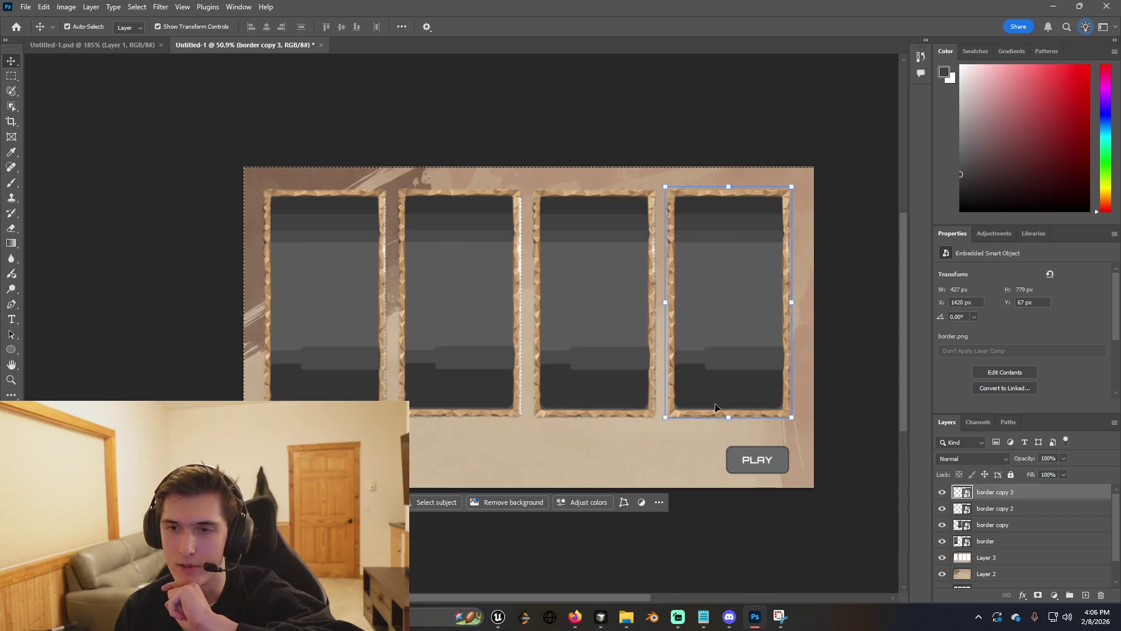
click(507, 465)
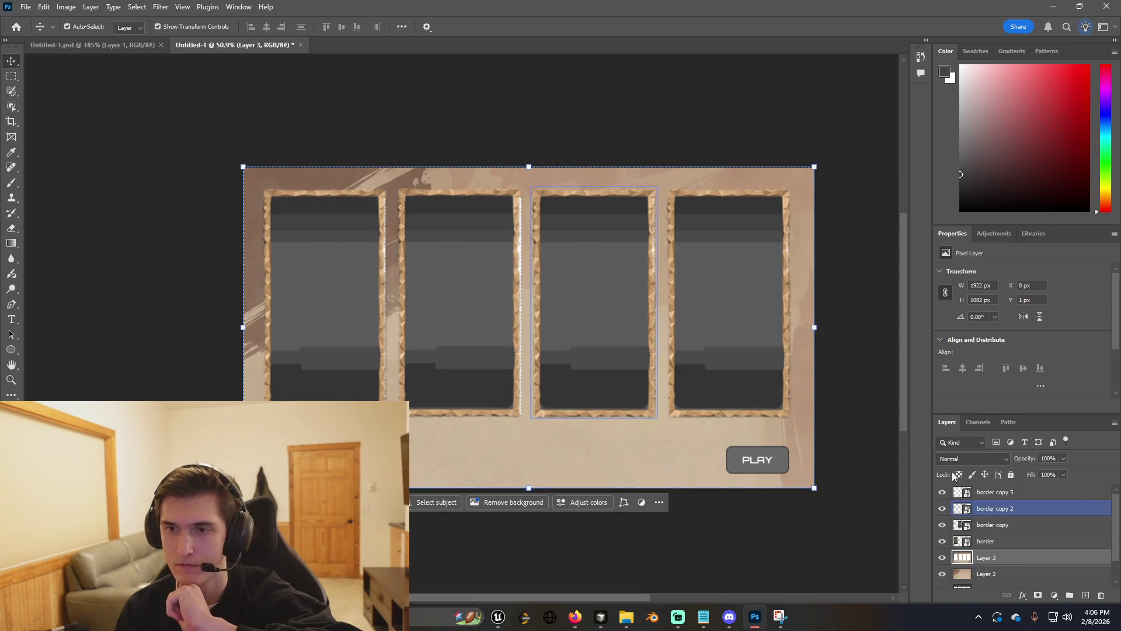
click(783, 380)
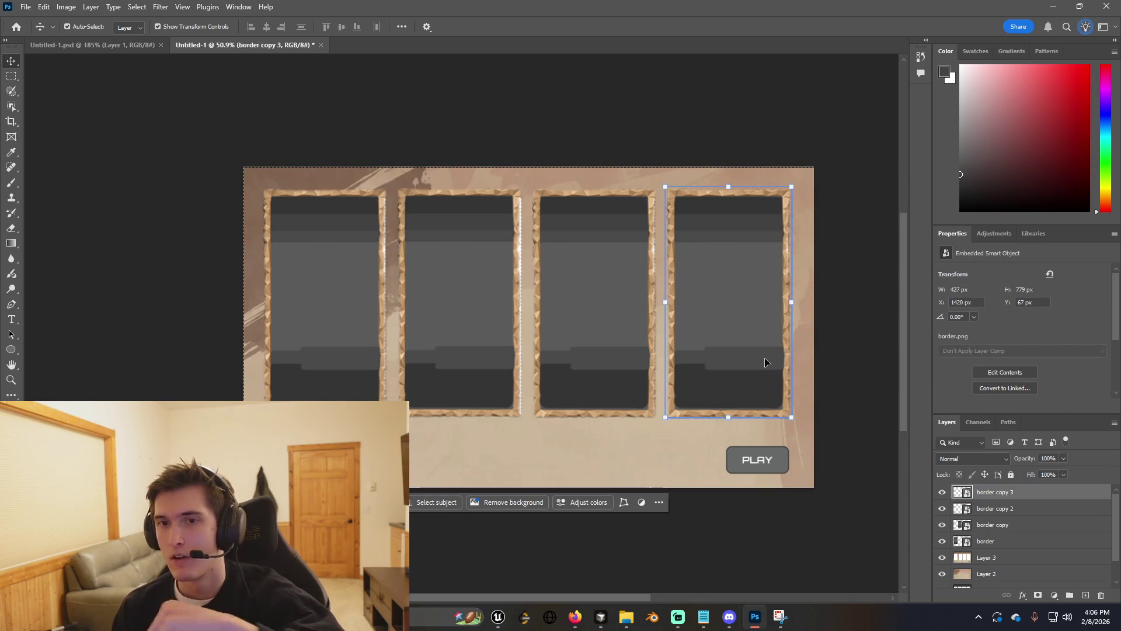
click(468, 348)
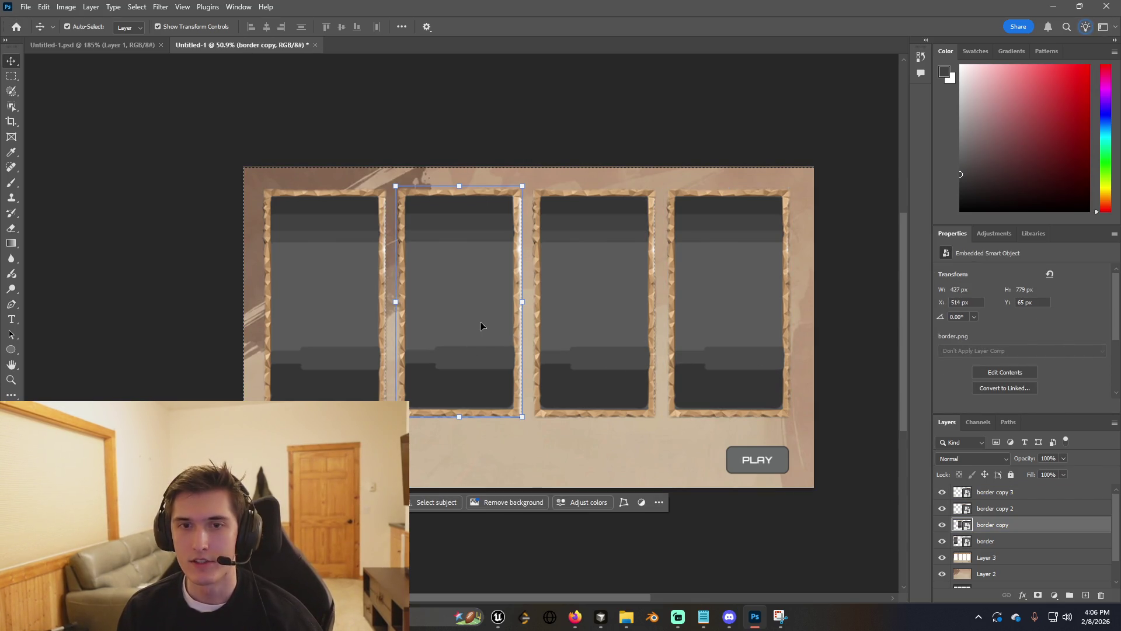
key(w)
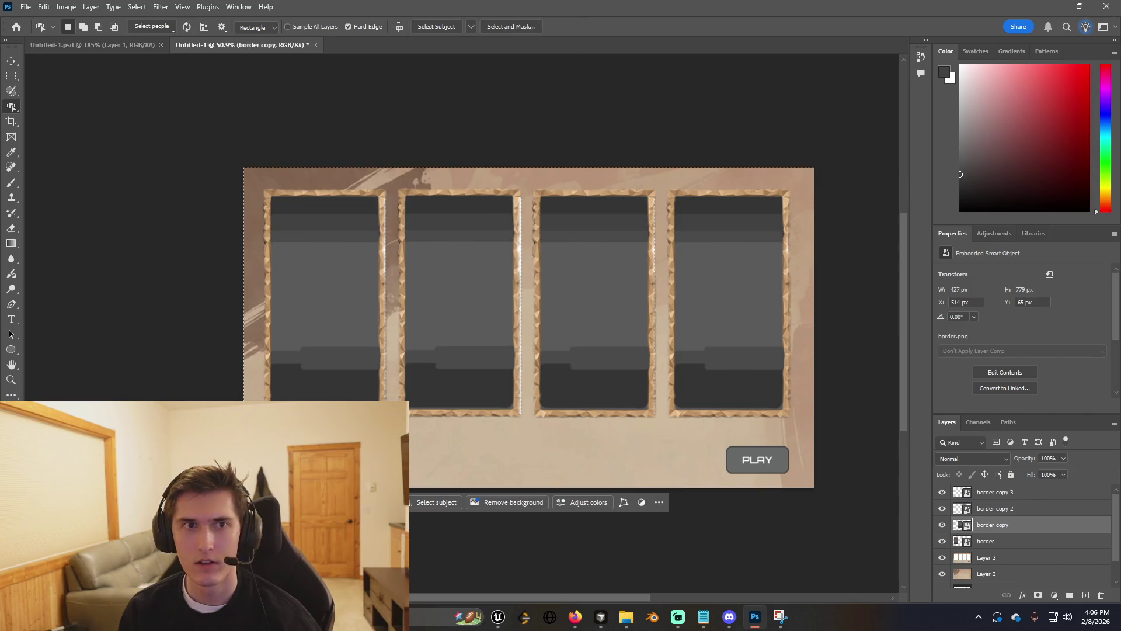
click(11, 61)
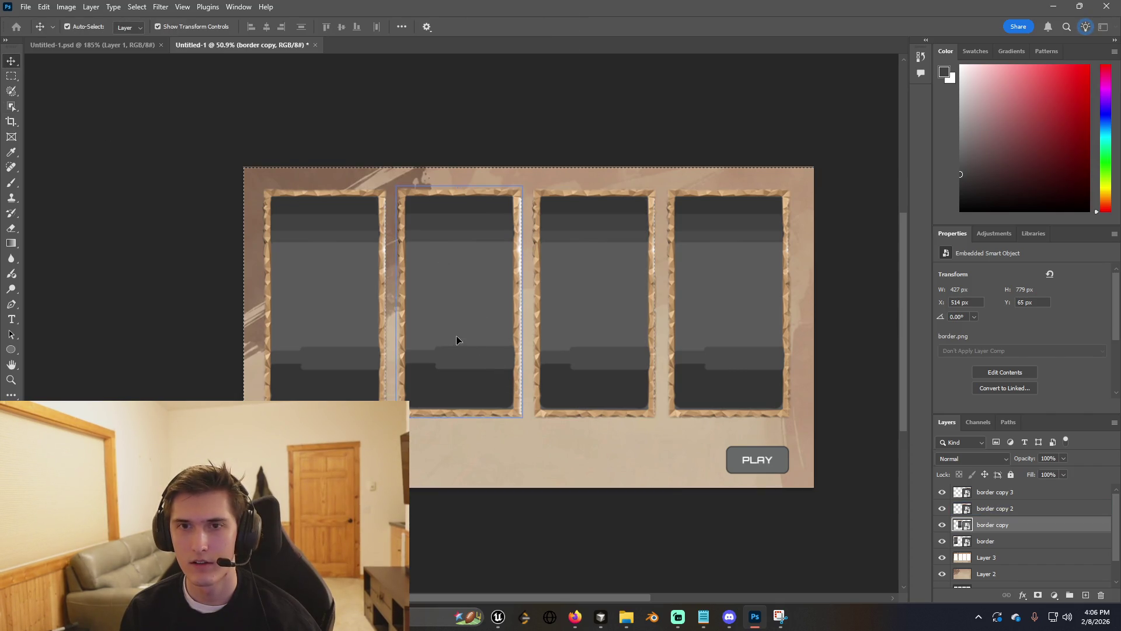
drag(459, 340, 460, 339)
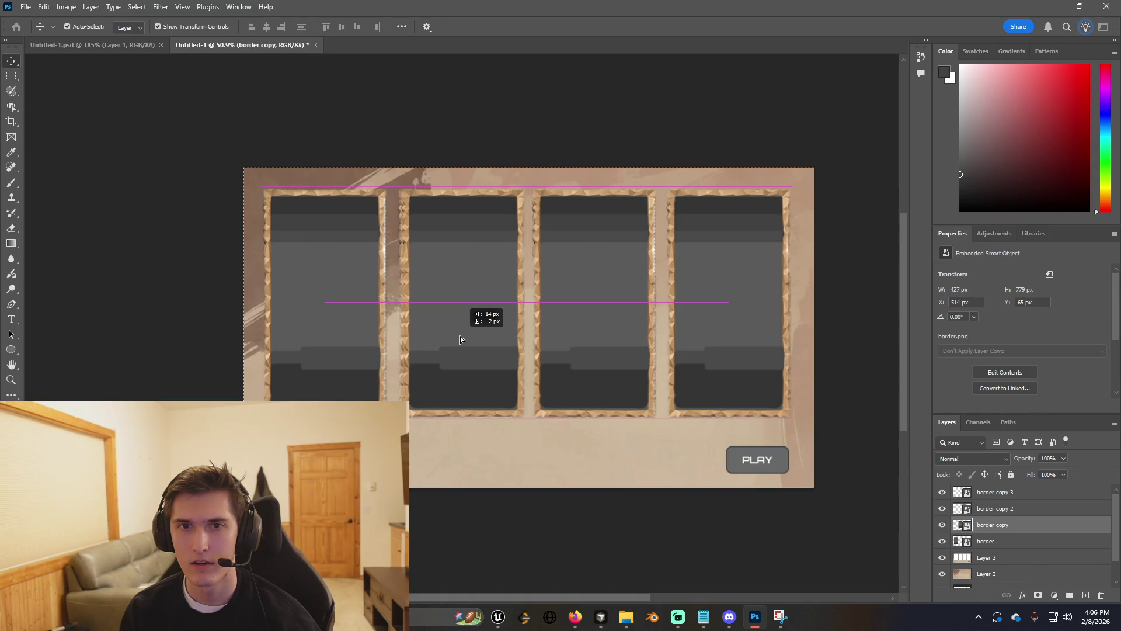
shift+click(338, 327)
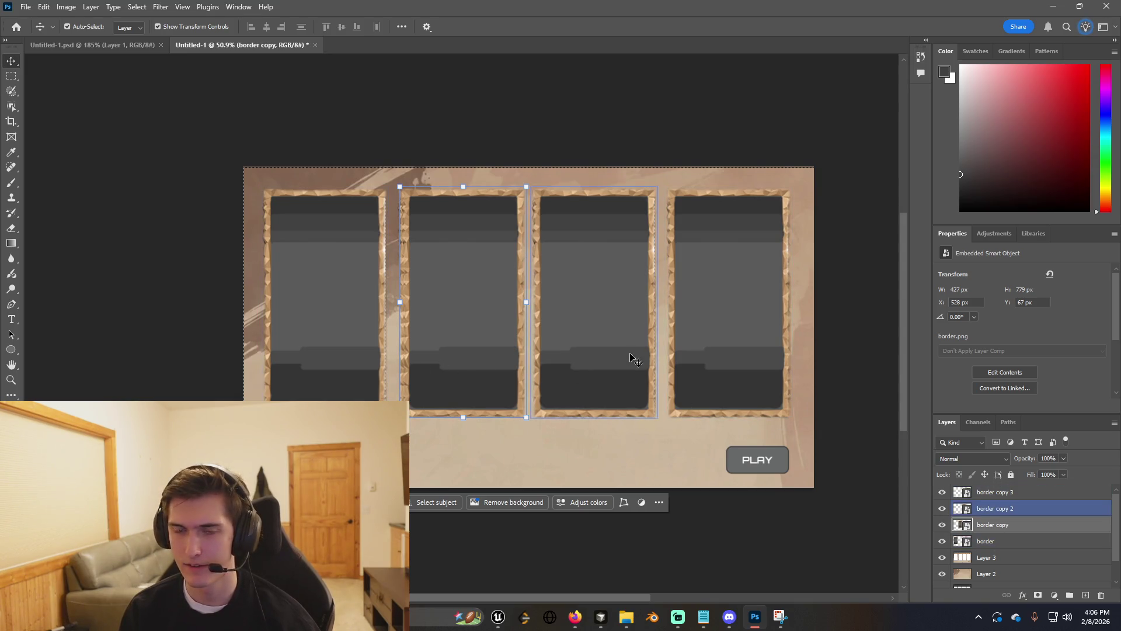
key(alt+Tab)
key(alt+Tab)
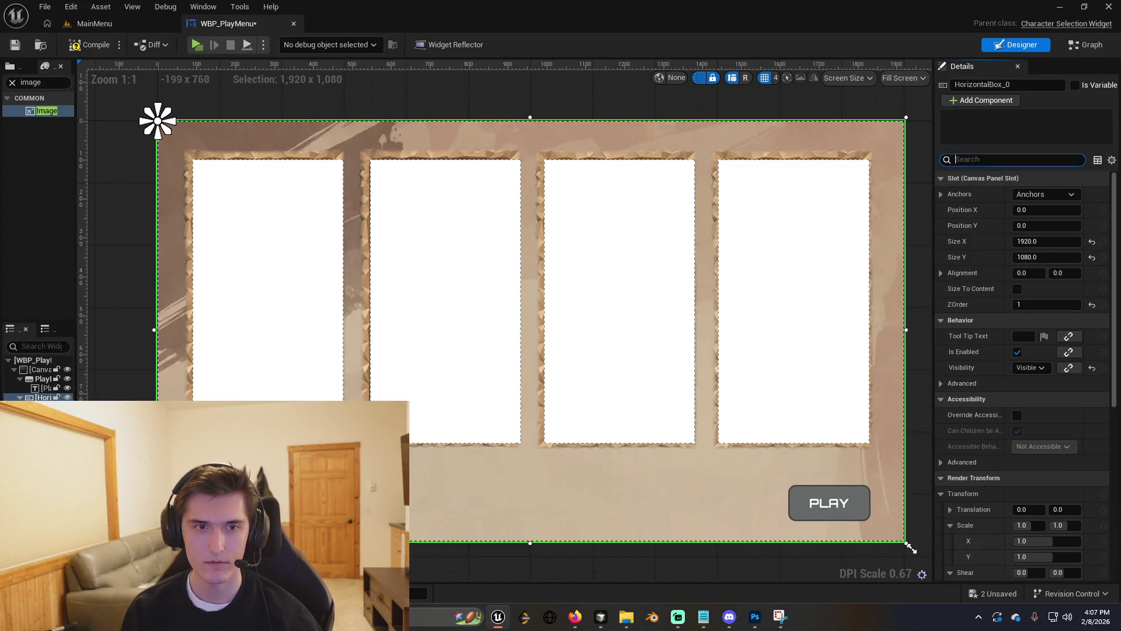
Set the background Image brush to none and tint it light yellow-green.
drag(76, 233, 104, 233)
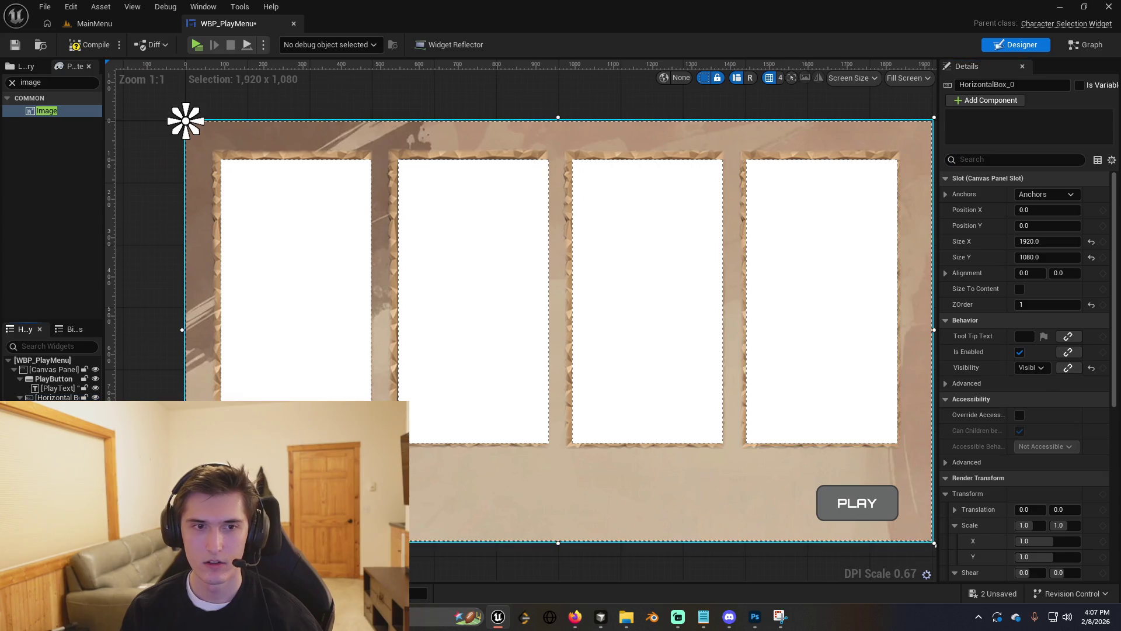
click(1061, 354)
text(none)
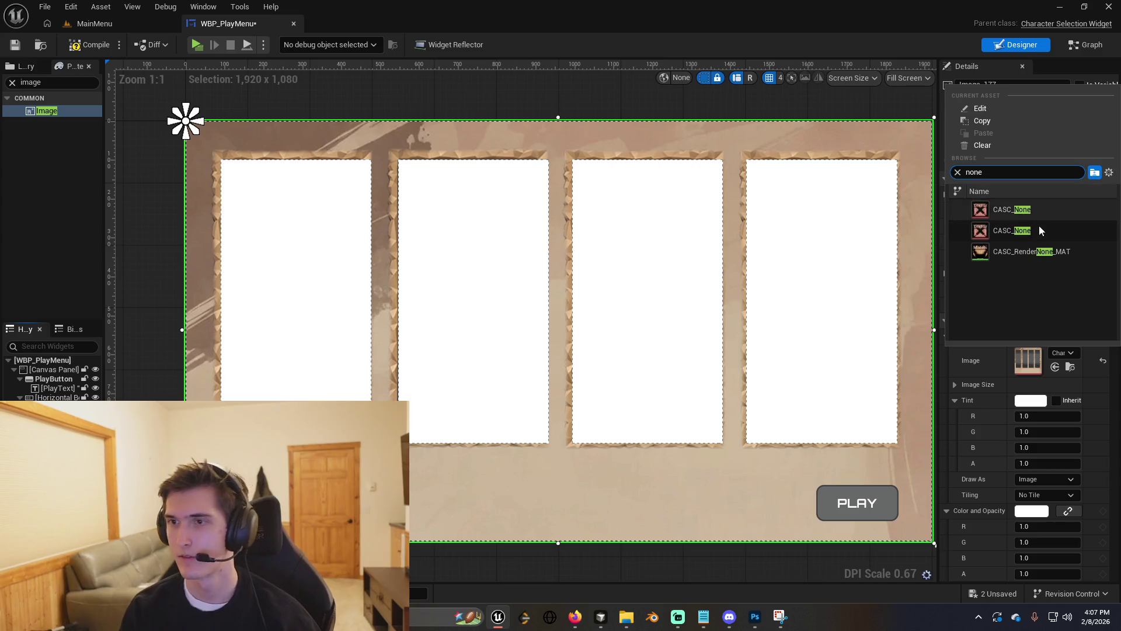
click(996, 143)
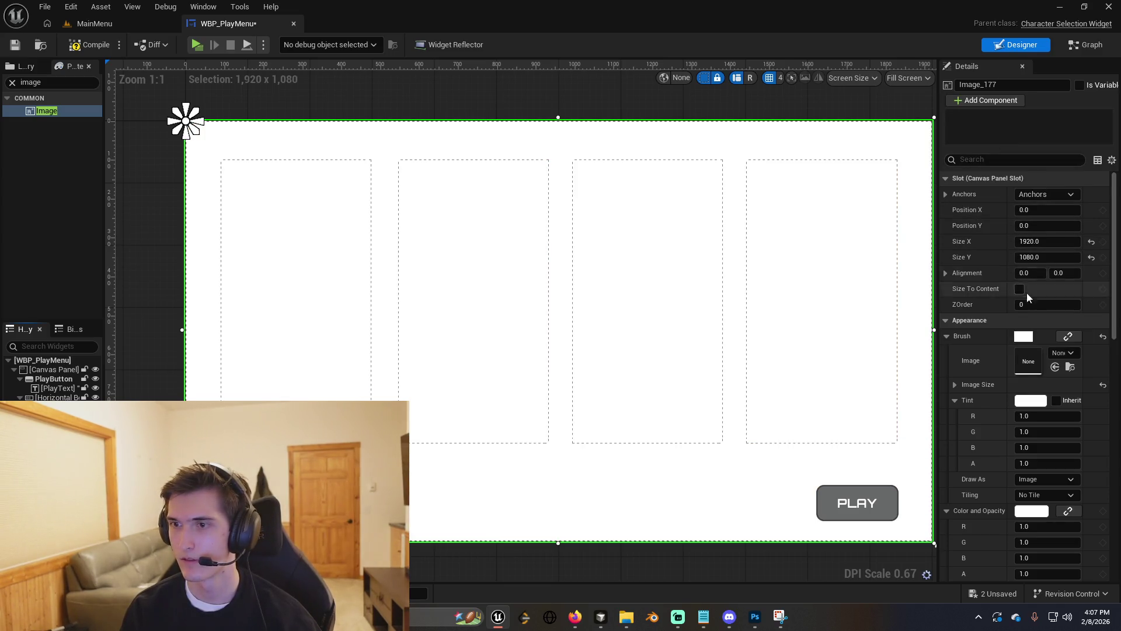
click(474, 473)
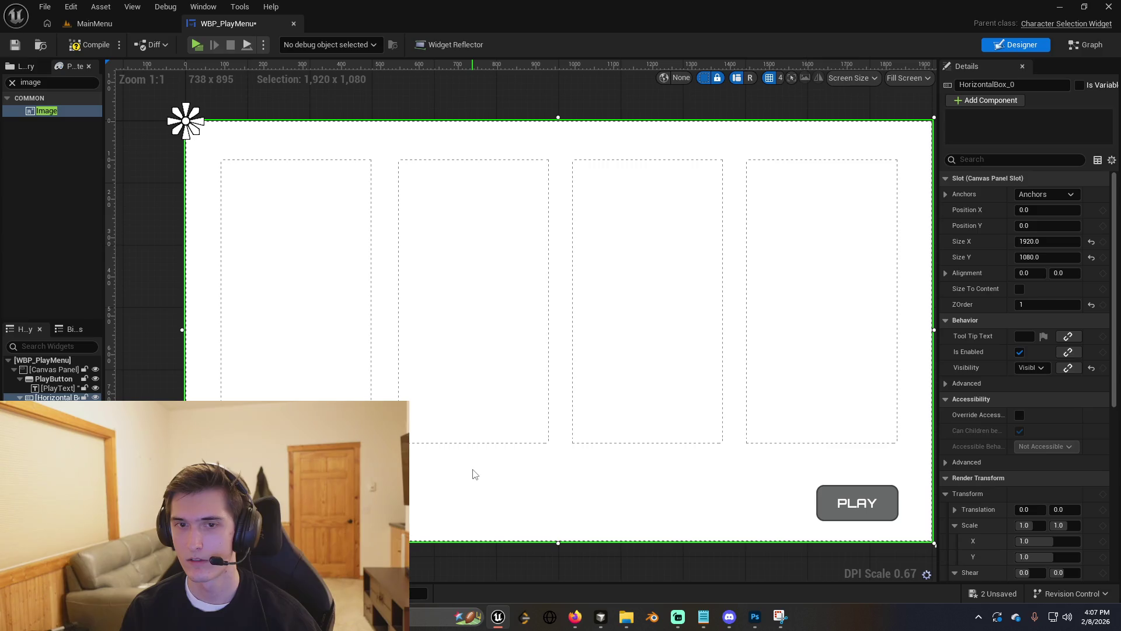
click(613, 476)
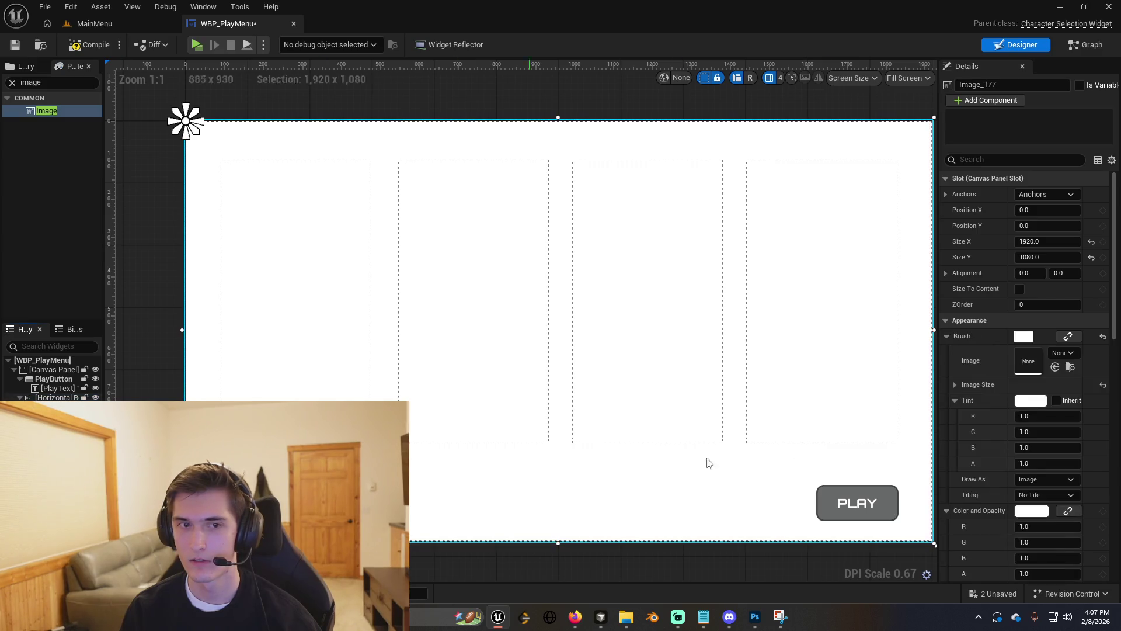
click(1031, 403)
click(991, 324)
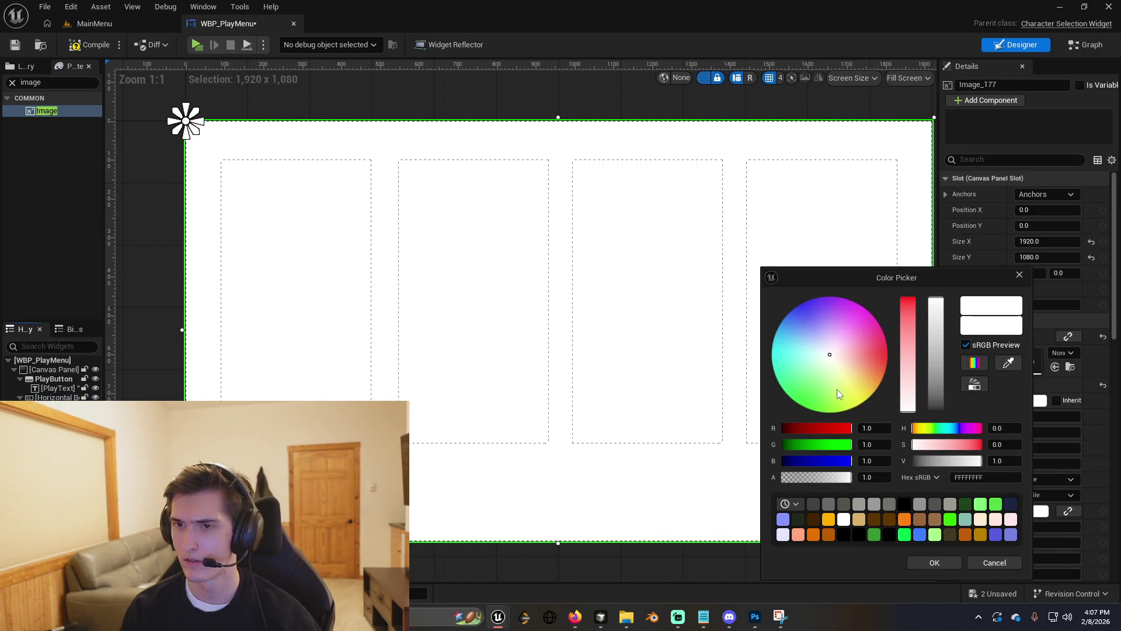
click(838, 392)
click(946, 562)
Deselect the widget and snip the whole canvas corner to corner with Snipping Tool.
key(alt+Tab)
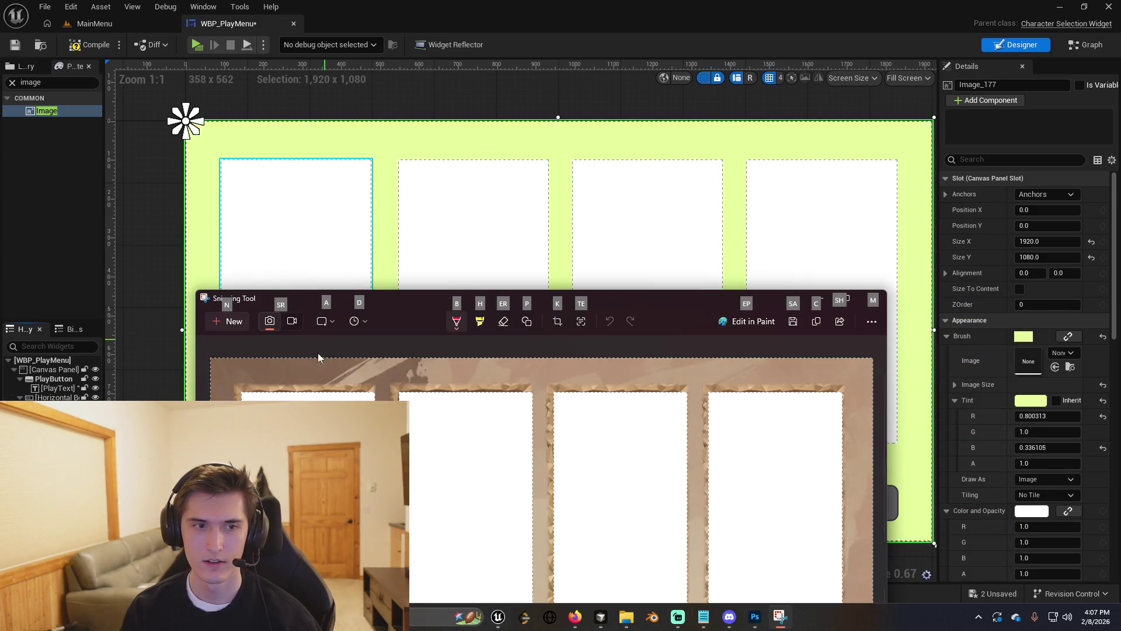
click(224, 322)
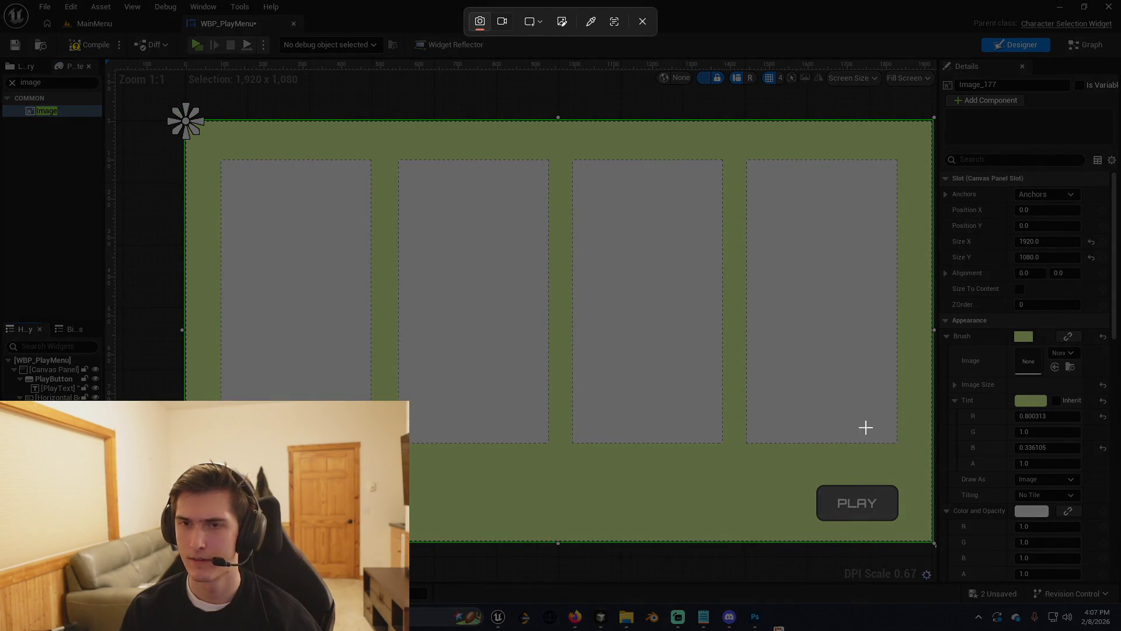
key(Escape)
click(160, 257)
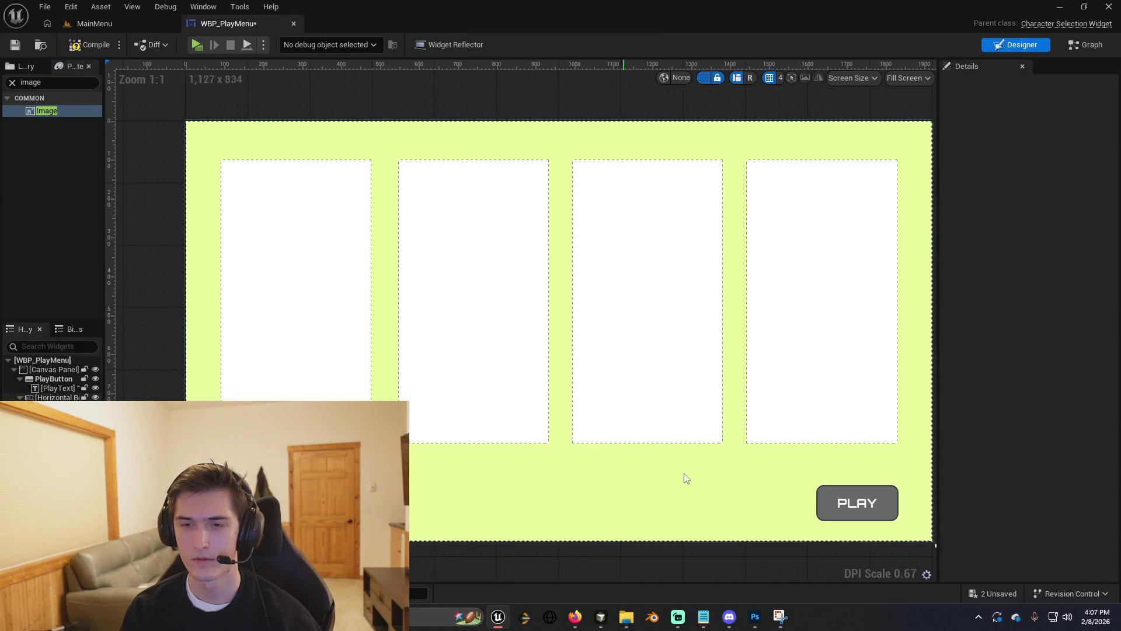
click(780, 616)
click(211, 304)
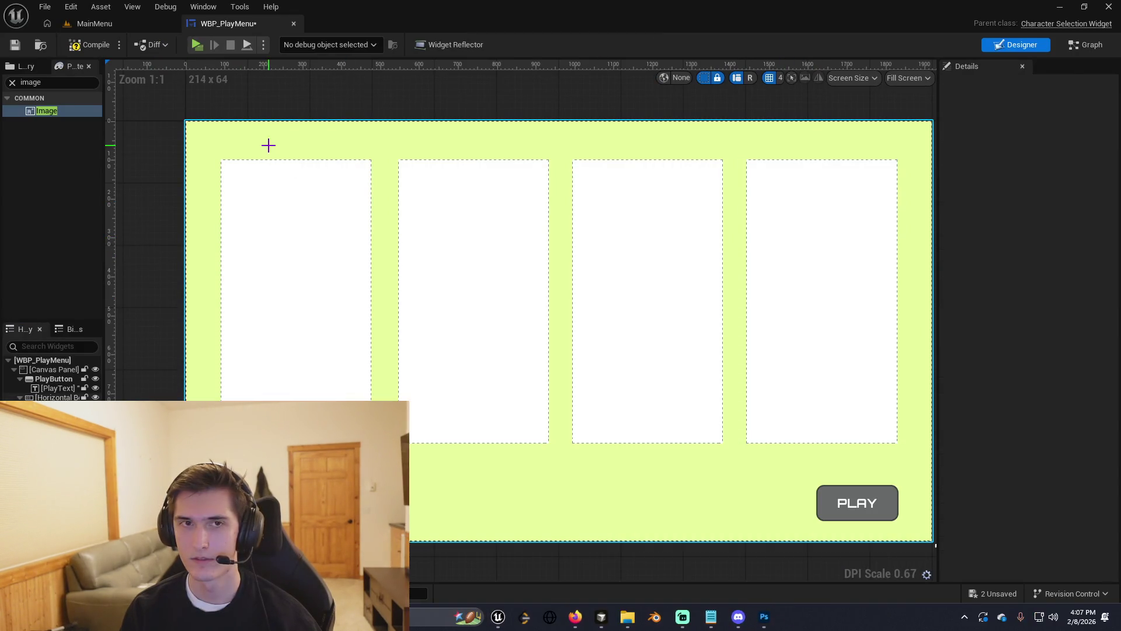
key(Escape)
click(213, 284)
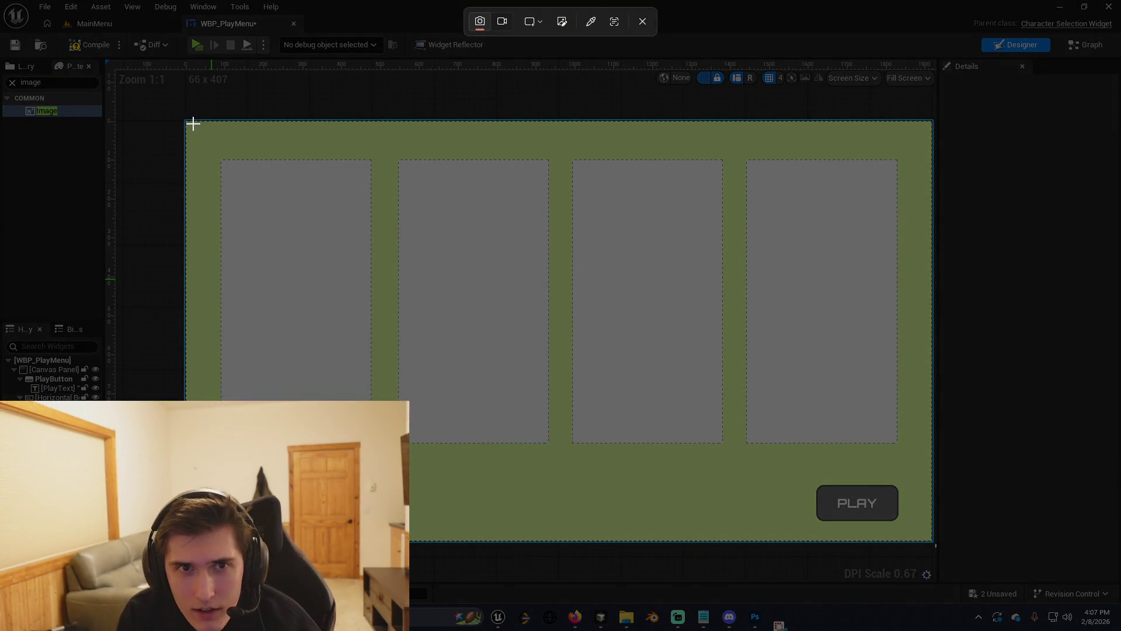
mouse_move(184, 120)
mouse_down()
mouse_move(874, 564)
mouse_move(929, 556)
mouse_move(933, 542)
mouse_up()
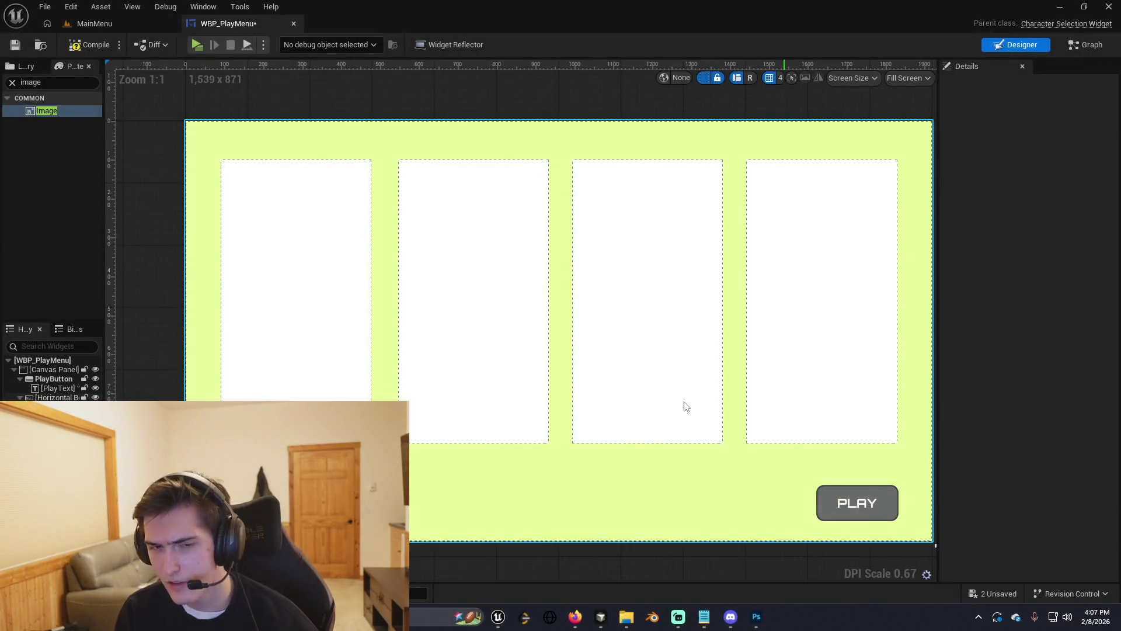
key(alt+Tab)
key(Tab)
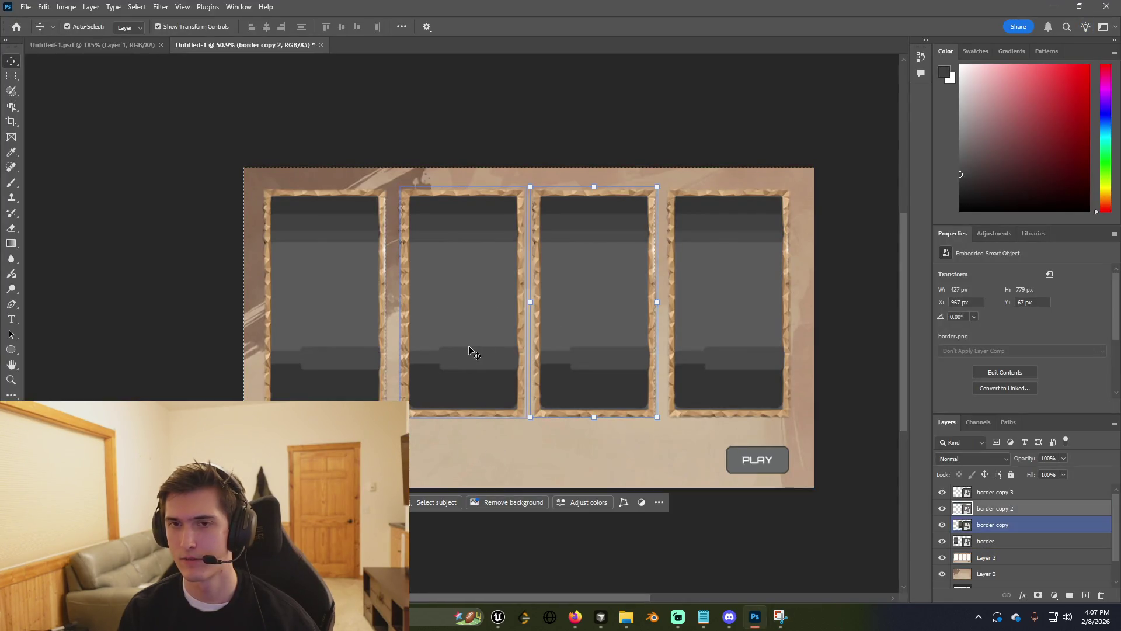
Paste the green snip as Layer 4 beneath the frames and align it to the canvas's left edge.
click(496, 463)
key(ctrl+v)
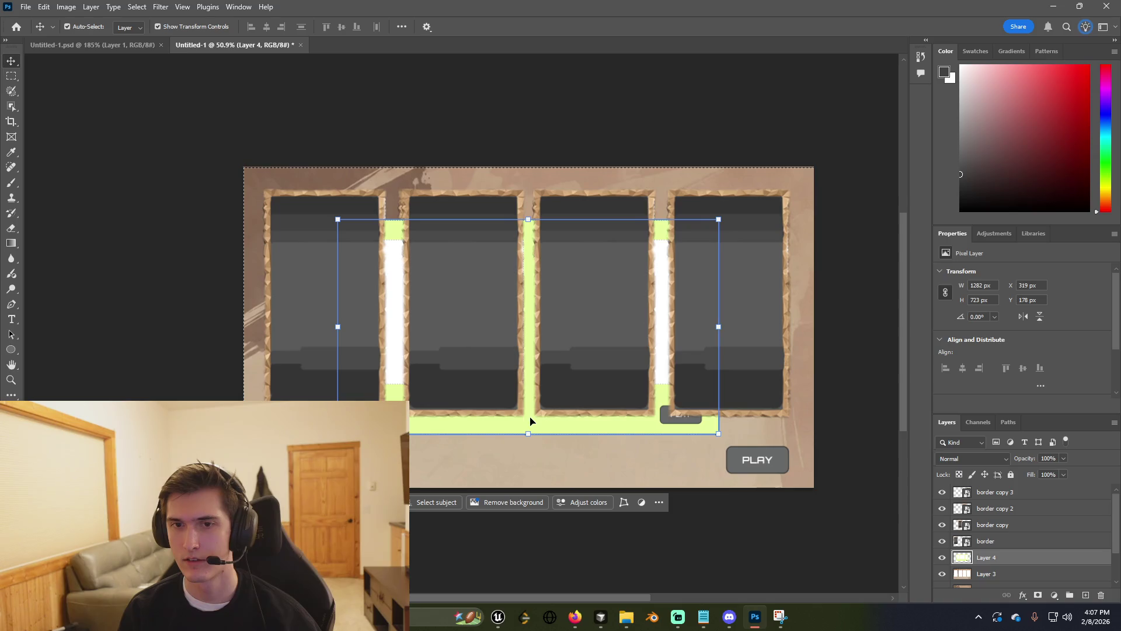
drag(563, 430, 542, 454)
click(743, 373)
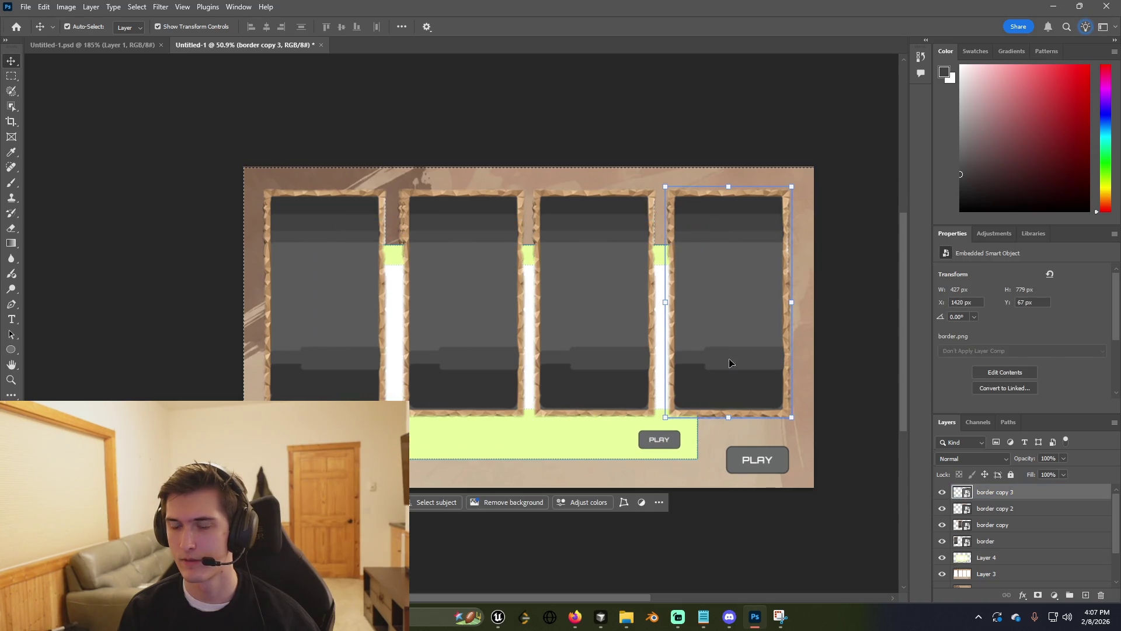
shift+click(622, 287)
shift+click(480, 292)
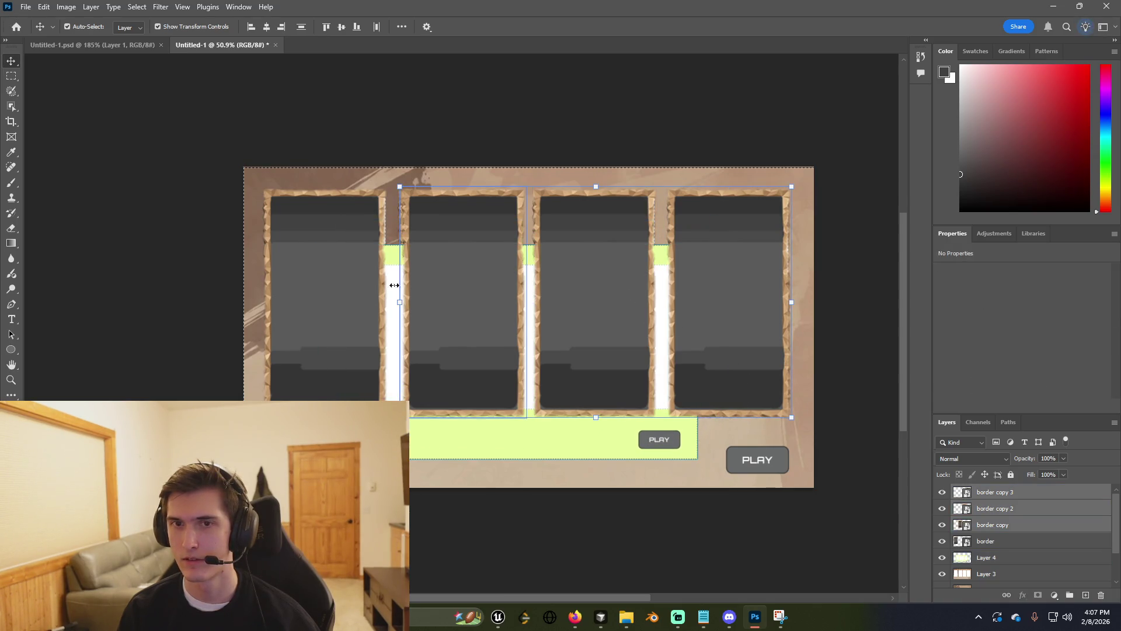
shift+click(344, 283)
drag(425, 445, 352, 474)
Scale Layer 4 to about 1922 x 1082 px so it fills the canvas.
key(ctrl+t)
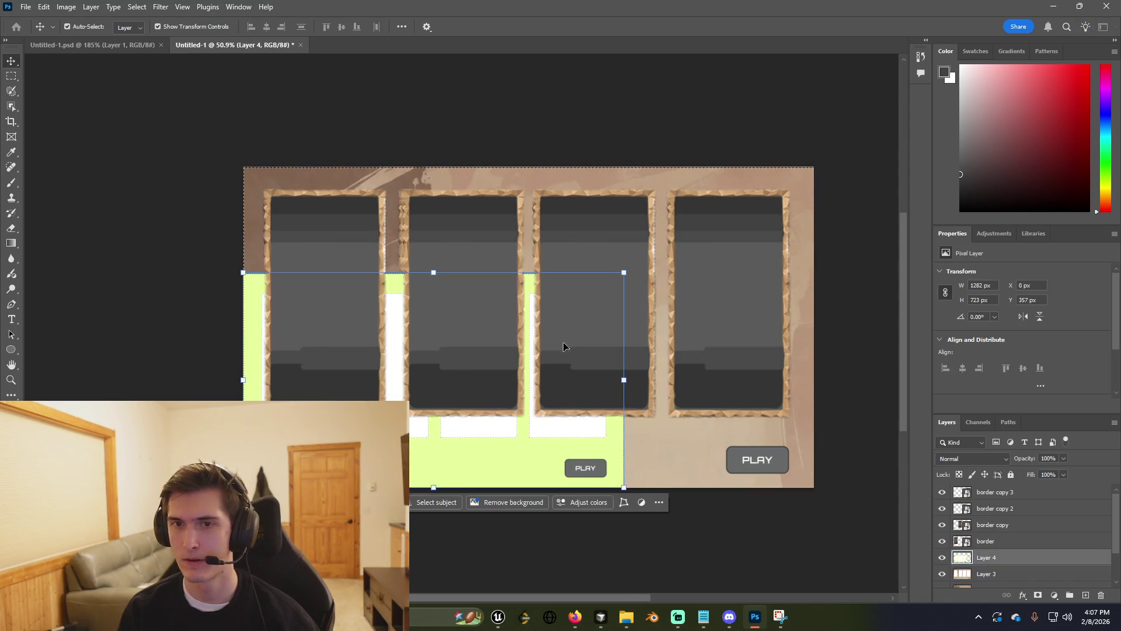
mouse_move(625, 272)
mouse_down()
mouse_move(828, 185)
mouse_move(810, 199)
mouse_up()
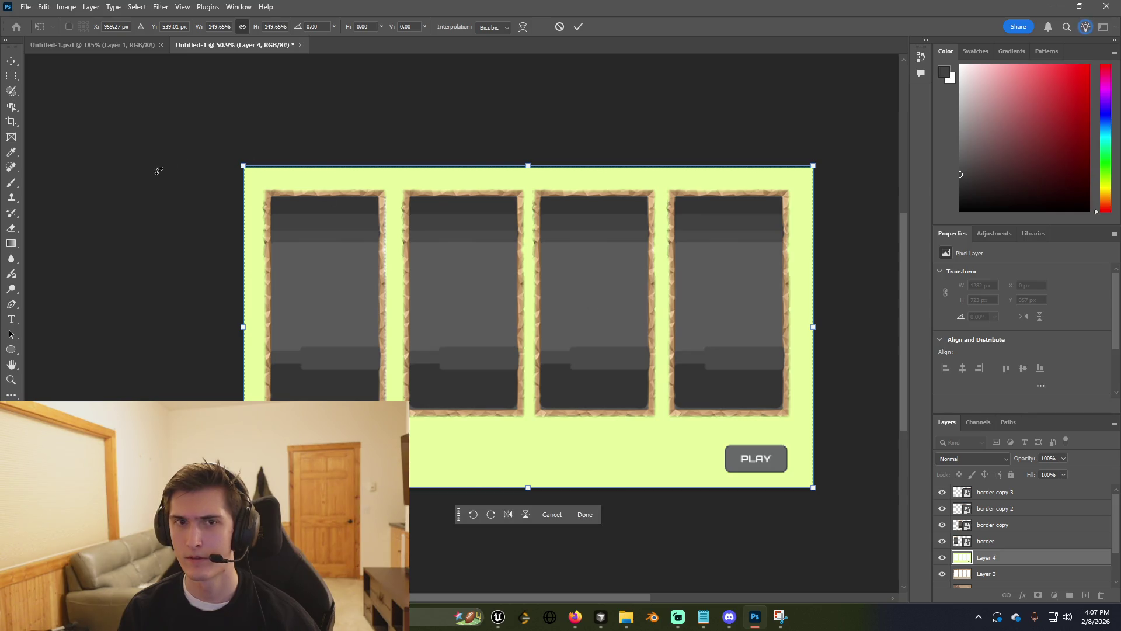
key(Return)
scroll(1014, 536, down, 2)
drag(1014, 514, 1014, 536)
click(1015, 534)
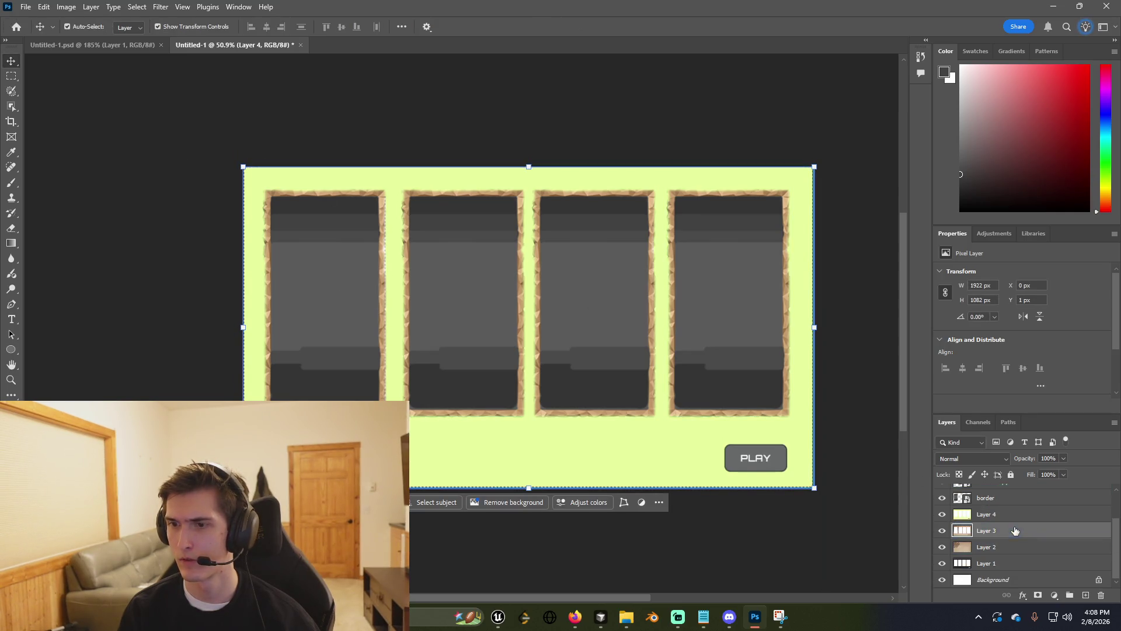
Delete Layer 3, the older grey-slot capture, then reselect the four border frame layers.
click(1023, 558)
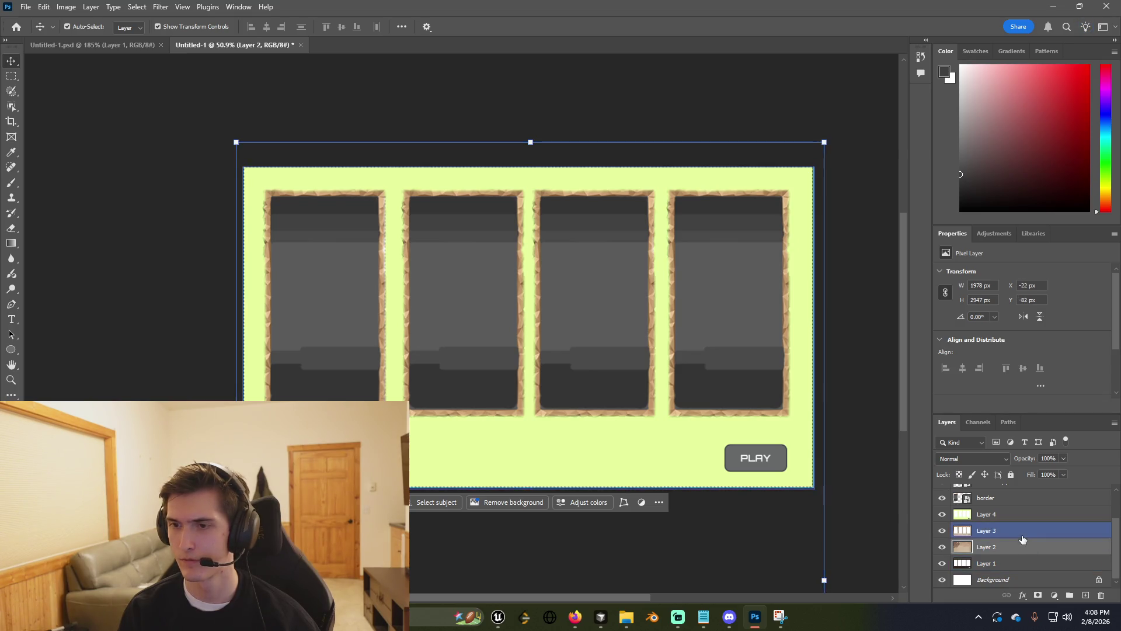
key(Delete)
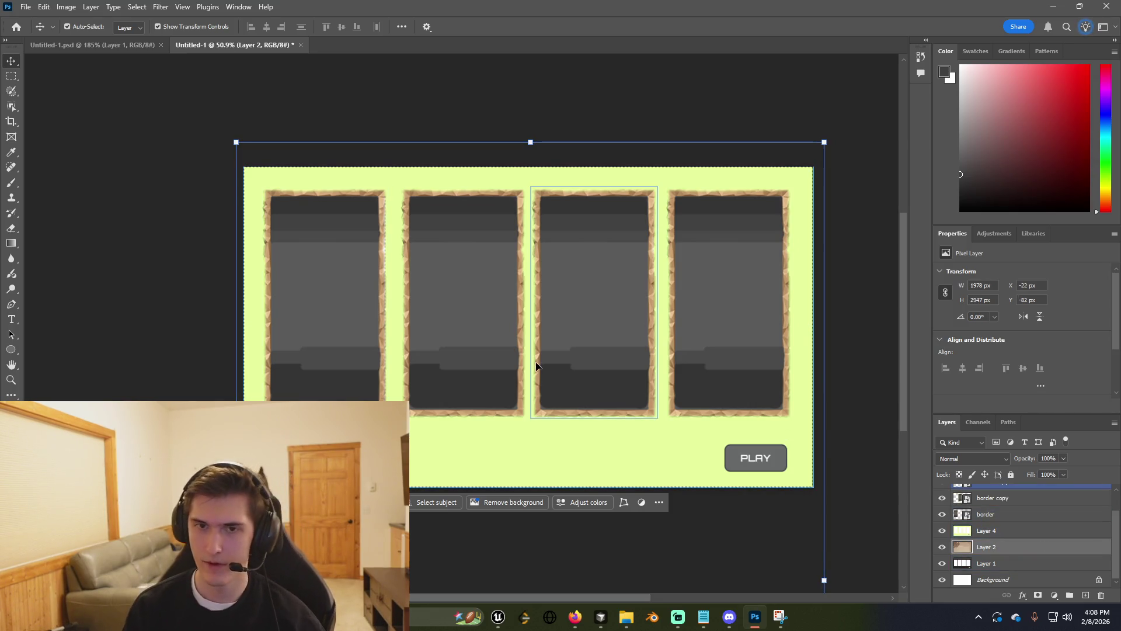
click(355, 330)
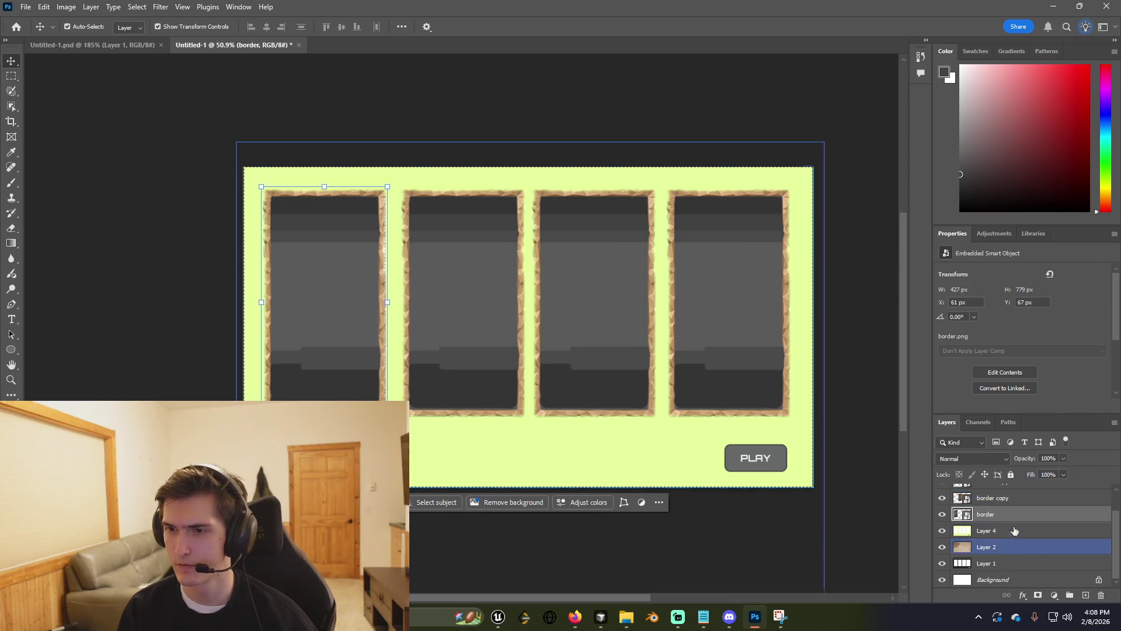
key(alt+period)
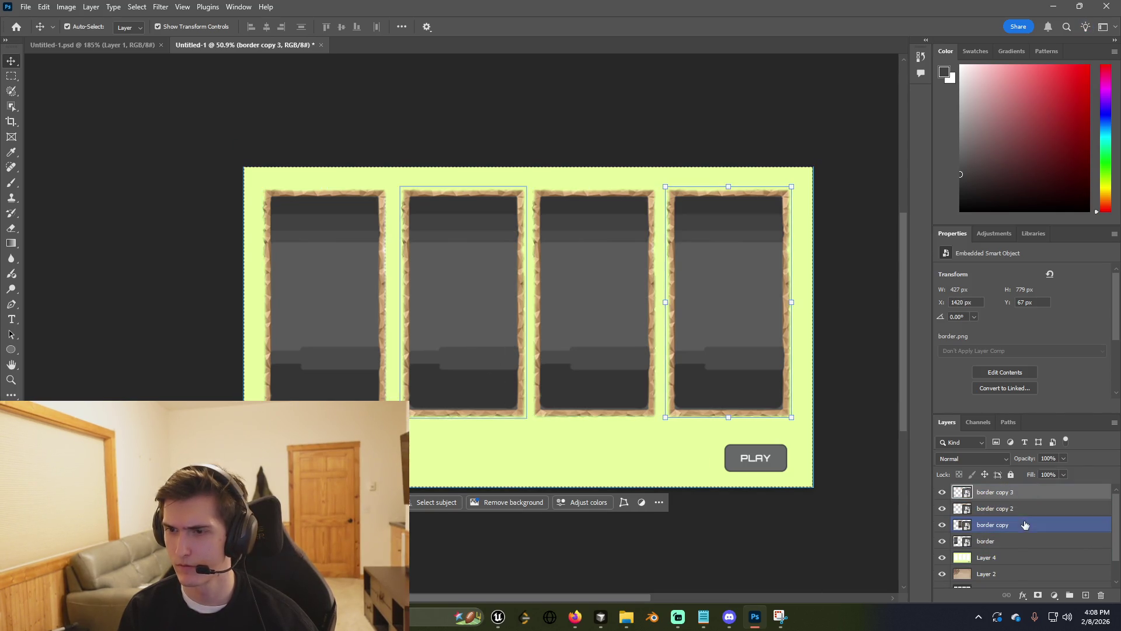
shift+click(1020, 541)
double_click(1012, 493)
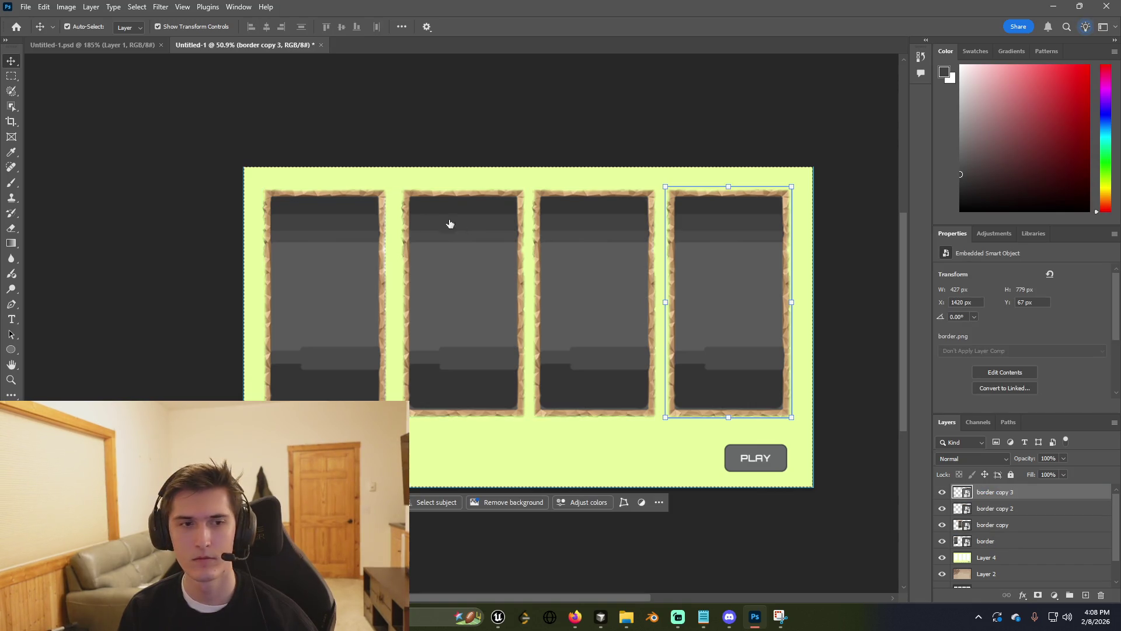
key(space)
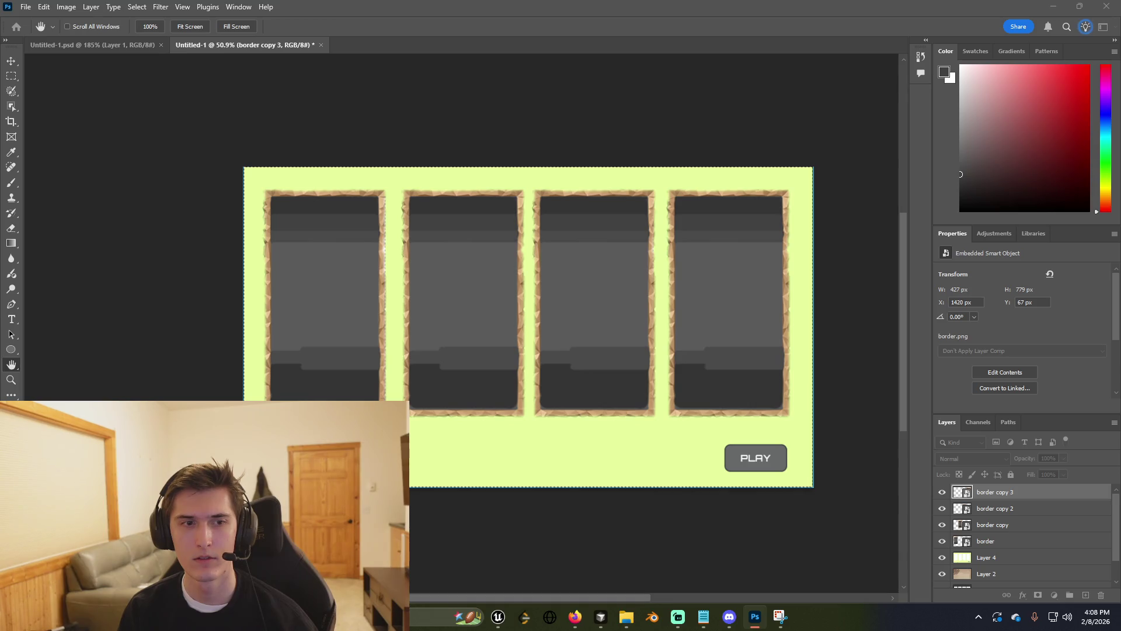
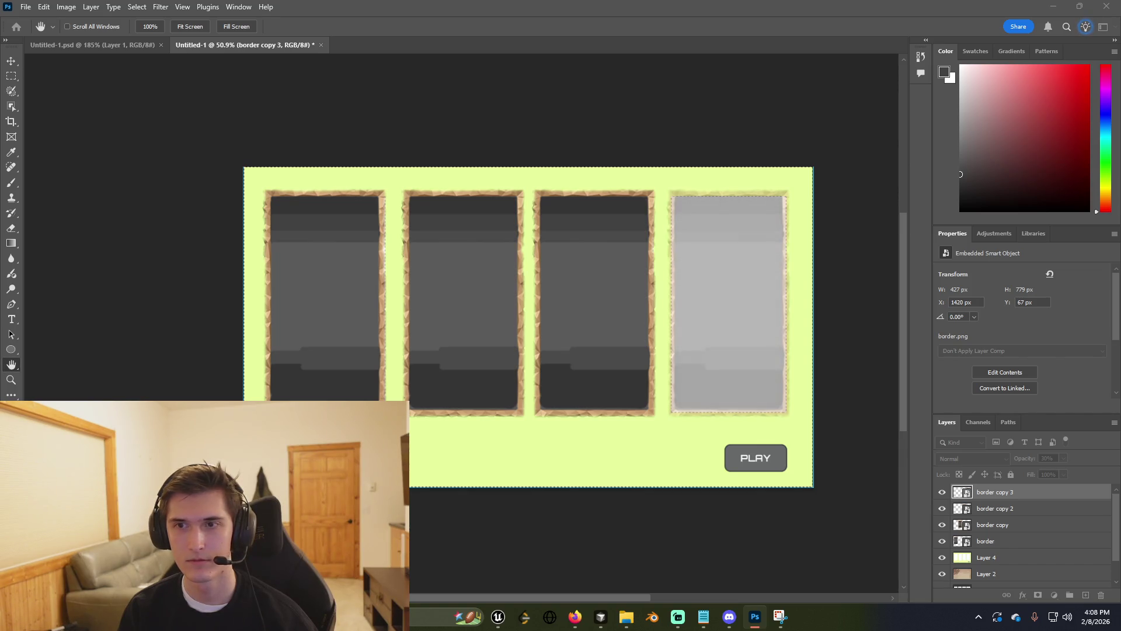
Fade the fourth card frame's border copy 3 layer to 27% opacity.
key(2)
key(7)
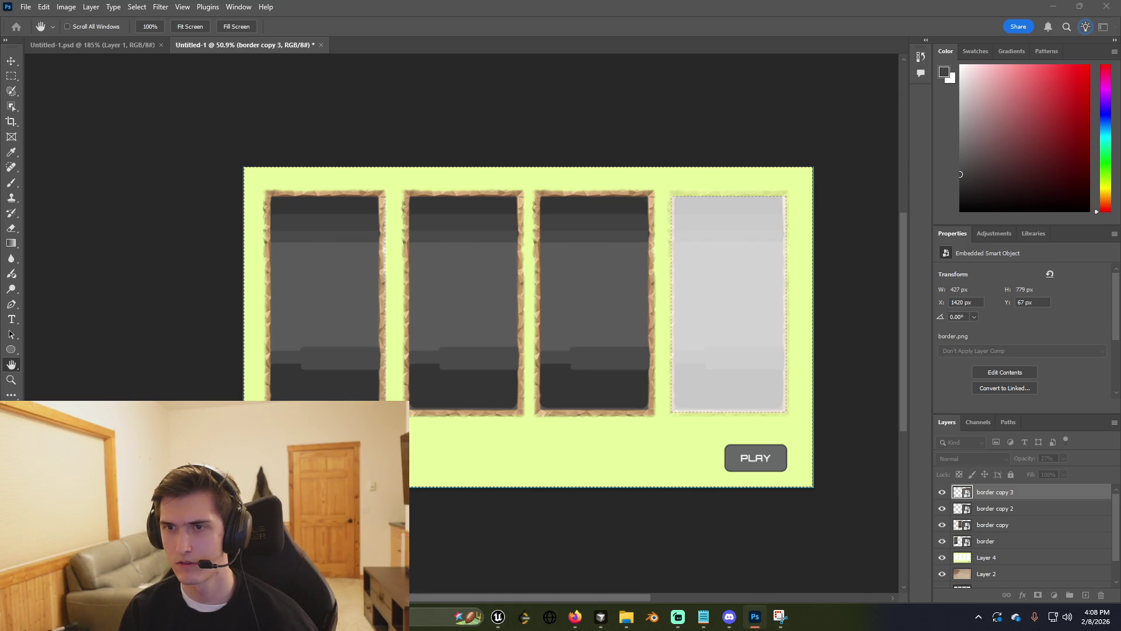
key(v)
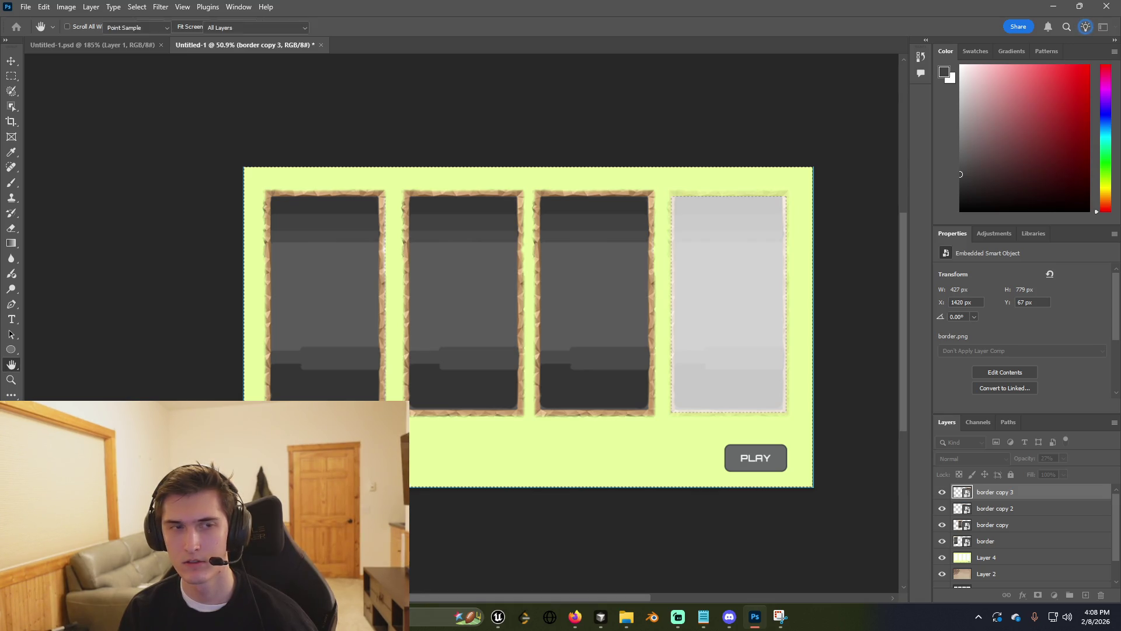
click(663, 330)
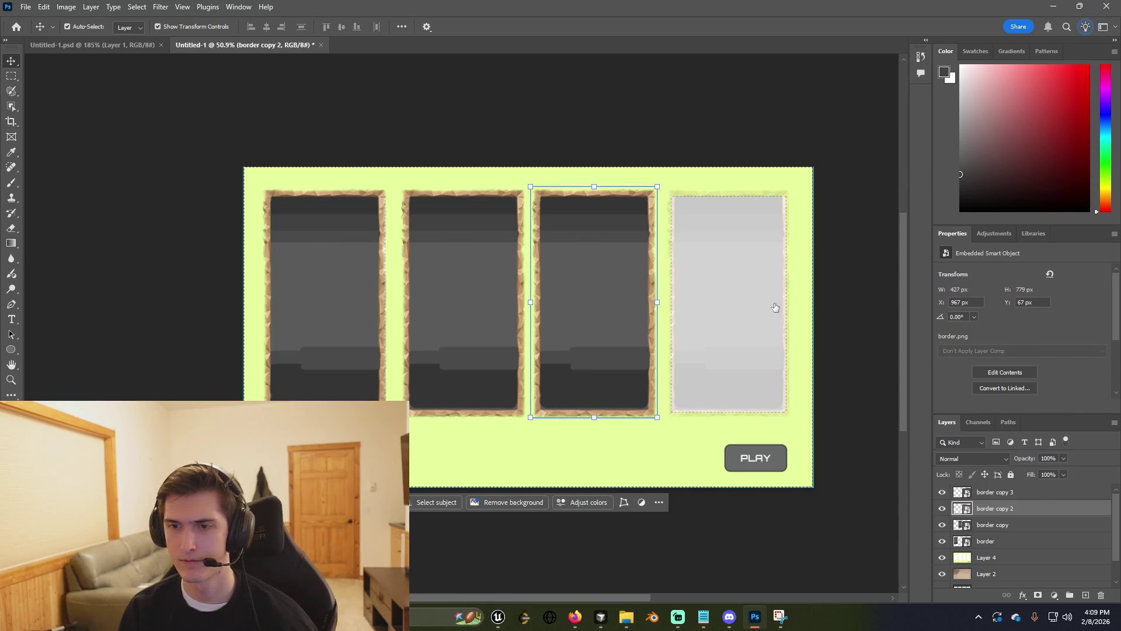
Copy the fourth frame's layer style and paste it onto the third frame.
key(h)
key(v)
click(1022, 491)
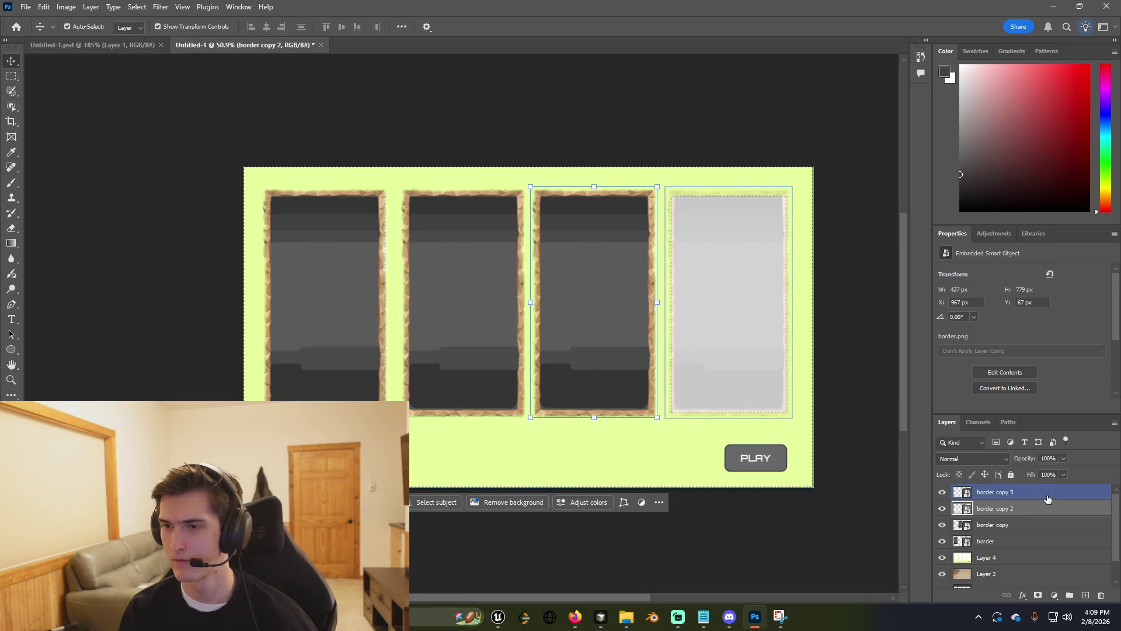
right_click(1046, 495)
click(1060, 459)
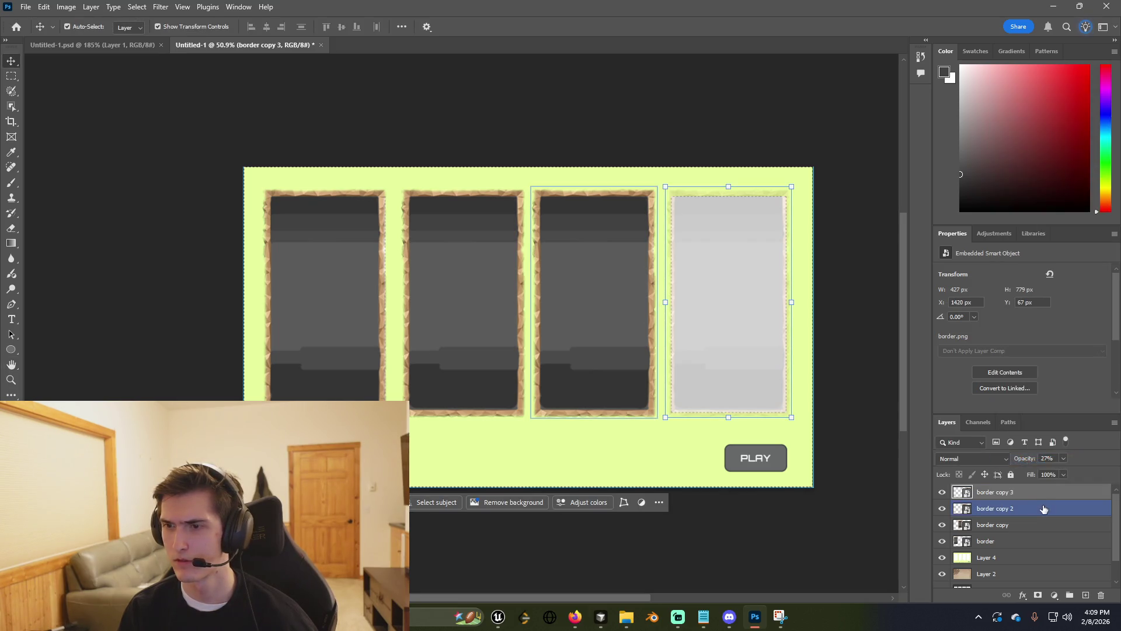
click(1039, 509)
right_click(1038, 514)
click(1028, 479)
Reapply the fourth frame's faded layer style to the third frame.
click(1035, 493)
right_click(1035, 492)
click(1042, 509)
click(1040, 509)
right_click(1040, 509)
click(1048, 484)
Paste the faded layer style onto the second and first frames.
click(1044, 525)
right_click(1044, 525)
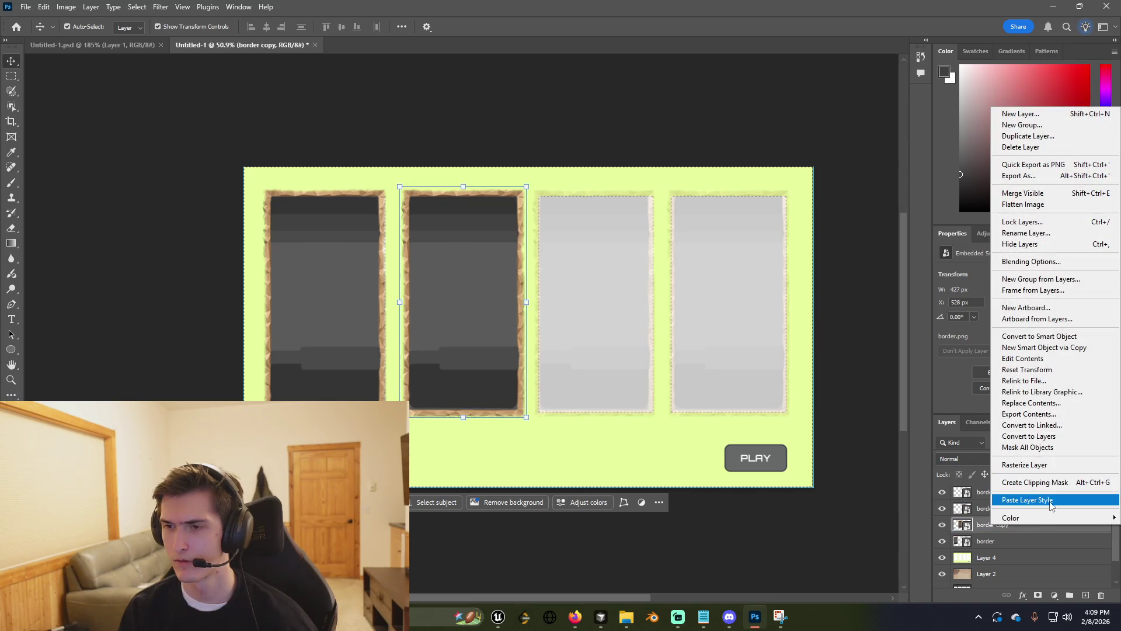
click(1053, 501)
click(1042, 541)
right_click(1041, 541)
click(1051, 511)
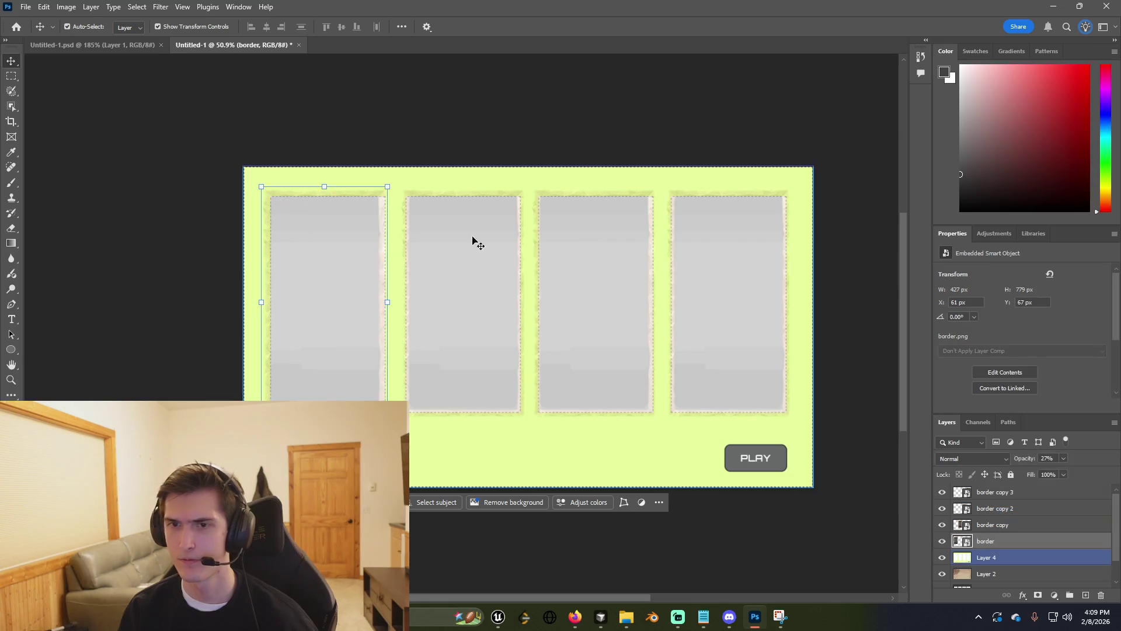
scroll(436, 290, up, 1)
scroll(321, 321, up, 3)
Scale the first card frame up to about 454 × 828 px and shift it slightly down.
drag(328, 345, 345, 347)
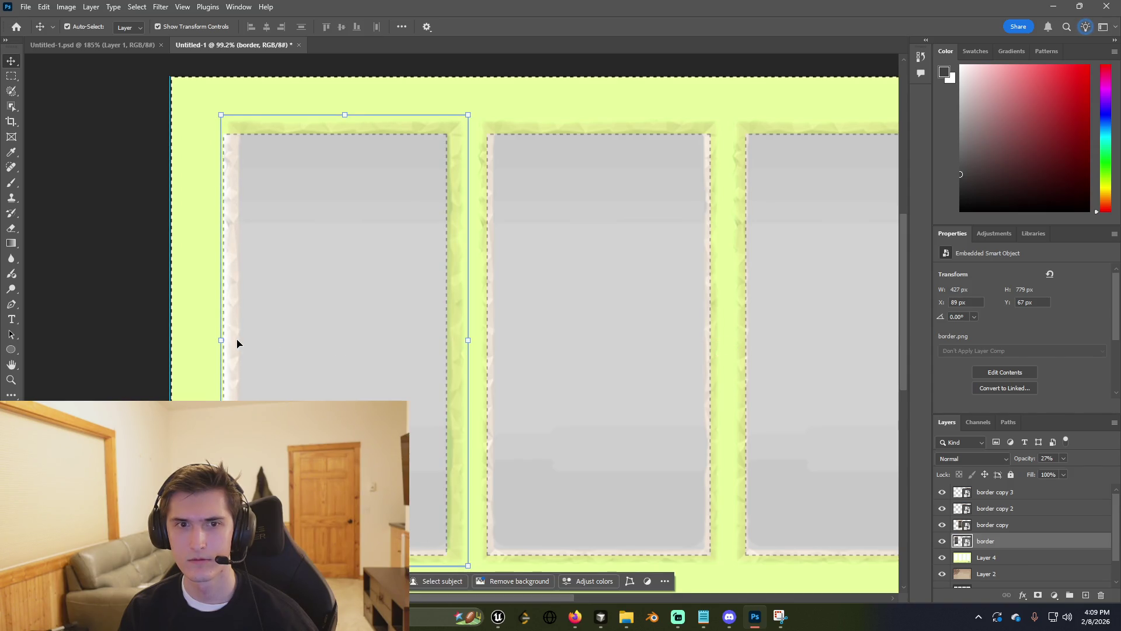
key(ctrl+t)
drag(219, 345, 198, 343)
drag(273, 353, 265, 354)
drag(477, 349, 482, 353)
drag(370, 336, 366, 342)
scroll(406, 347, down, 1)
scroll(438, 397, down, 2)
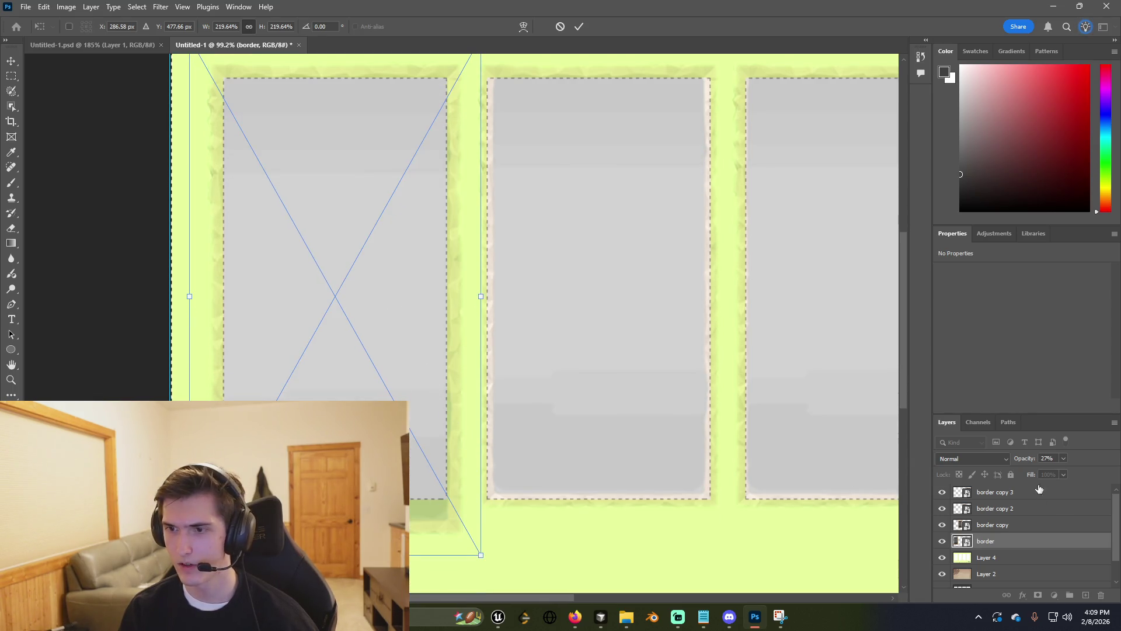
click(1004, 233)
click(958, 234)
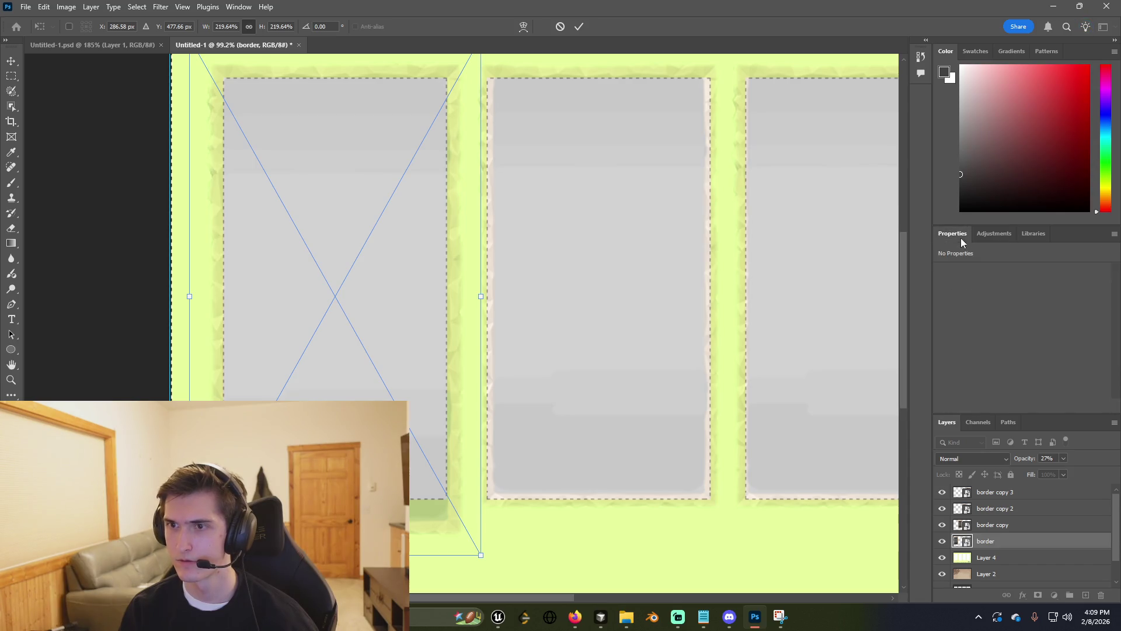
key(Return)
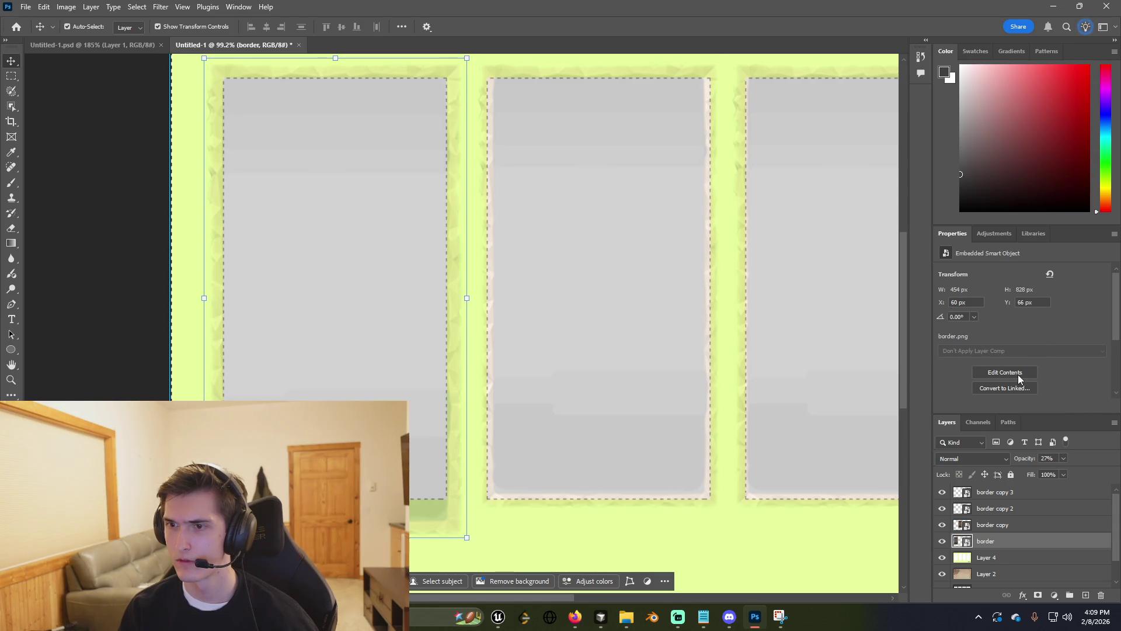
Browse the gradient, colour and channels panels, then return to the layer list.
scroll(1071, 379, down, 3)
scroll(1076, 372, up, 3)
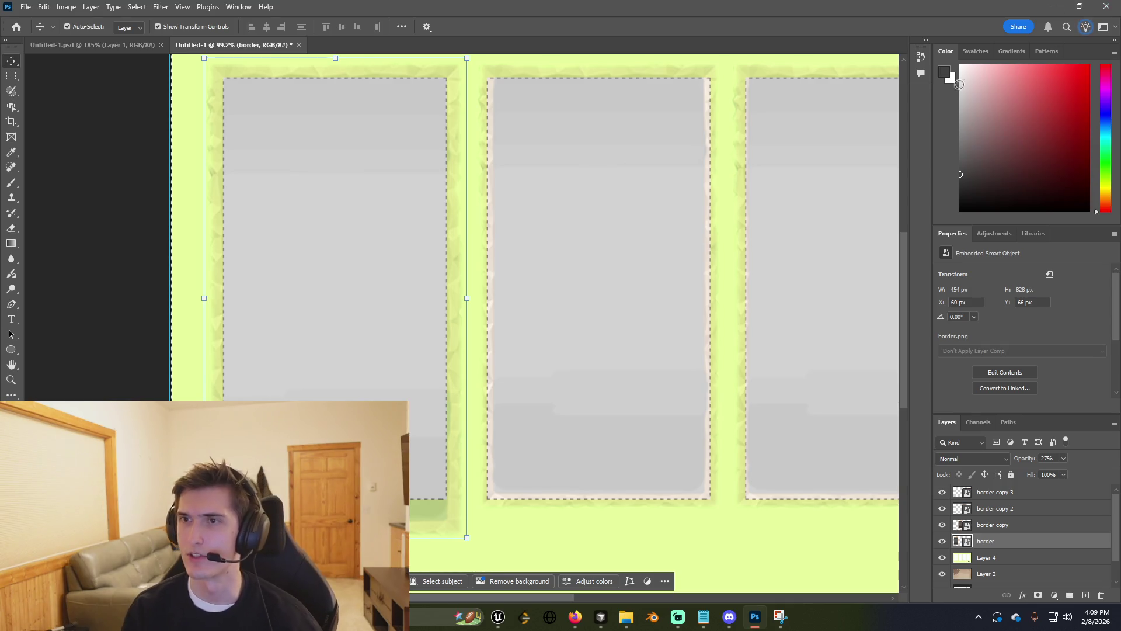
click(1017, 54)
click(946, 51)
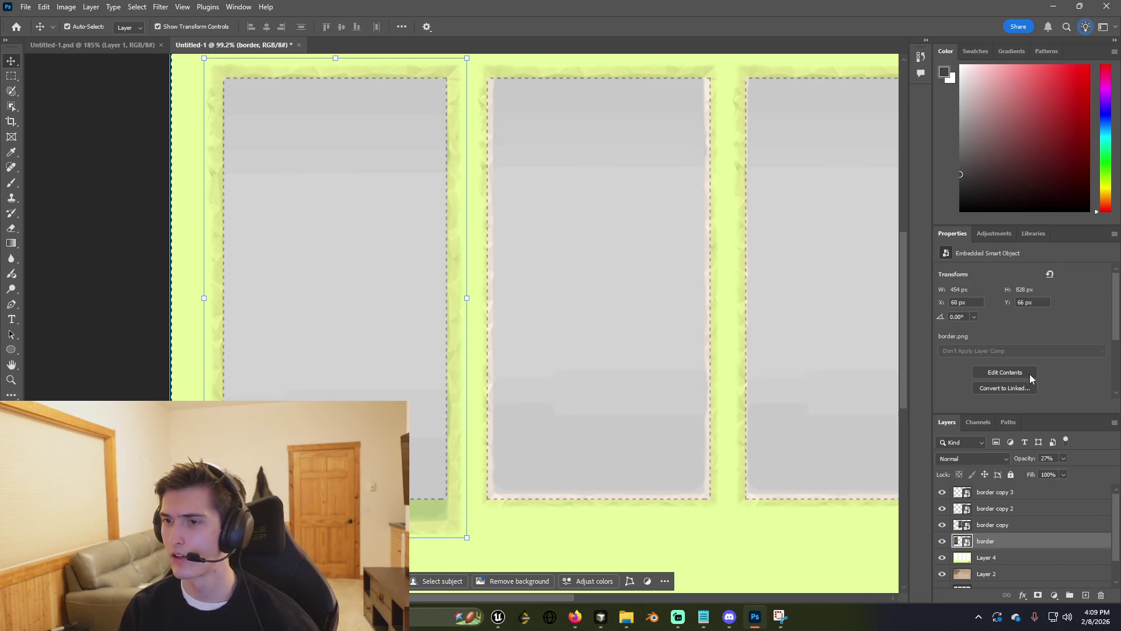
click(976, 422)
click(946, 421)
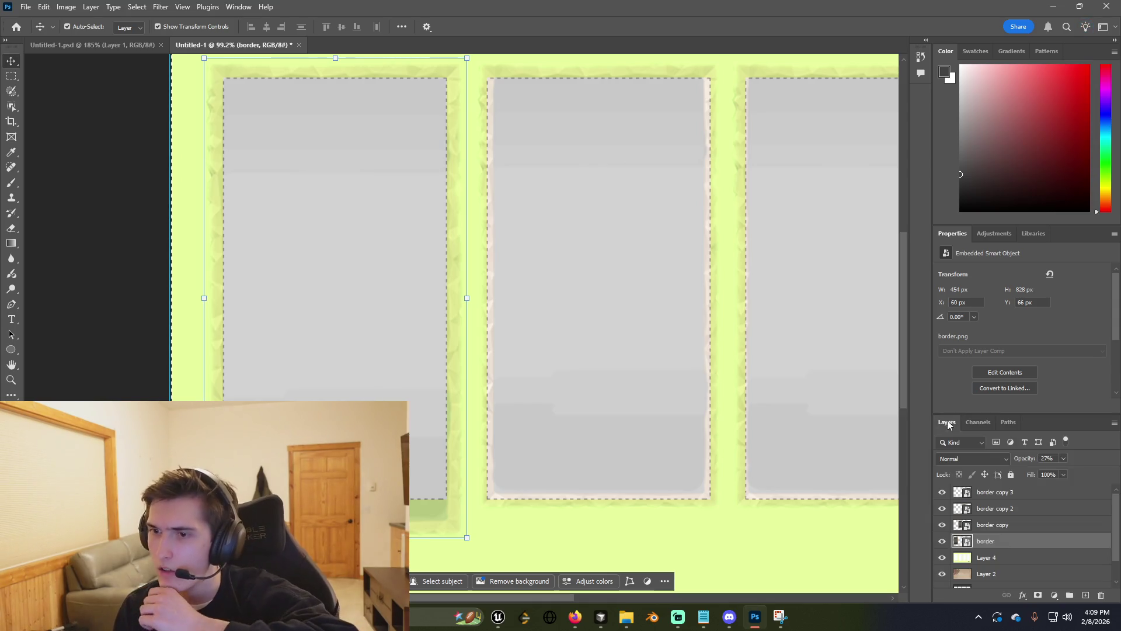
right_click(984, 542)
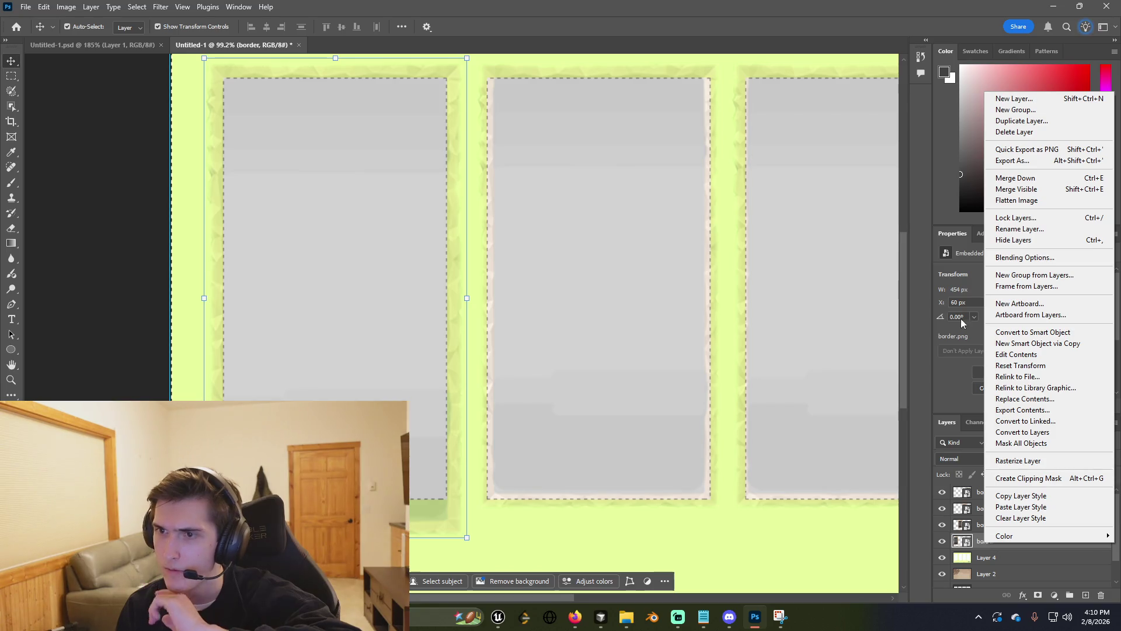
click(963, 294)
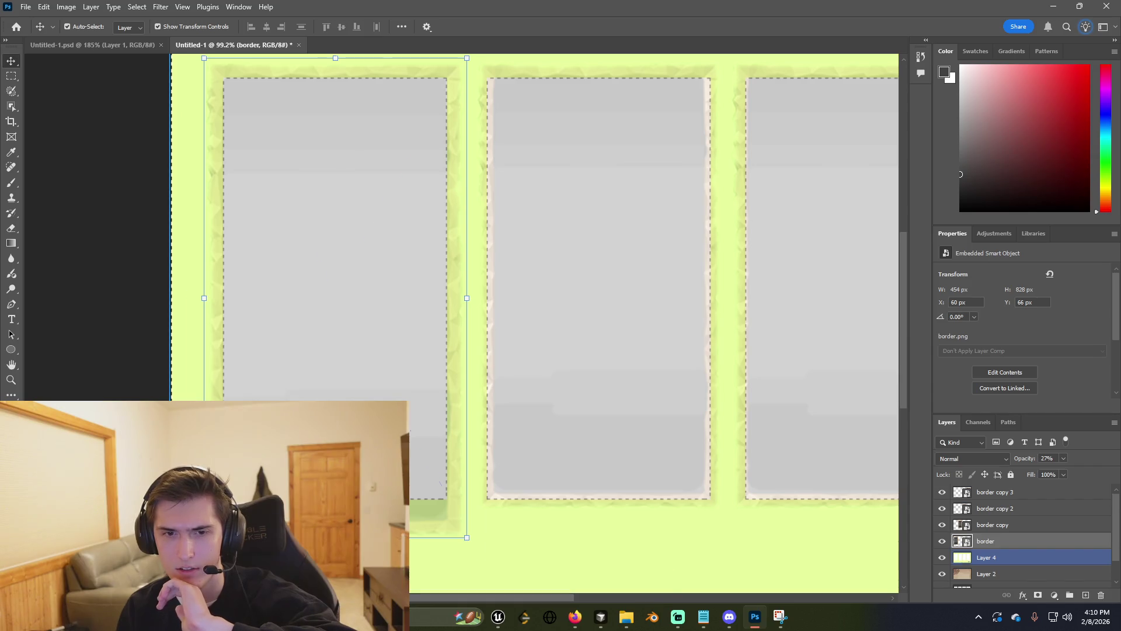
Nudge the first frame into place and rasterize its border layer.
key(ctrl+t)
drag(433, 514, 431, 520)
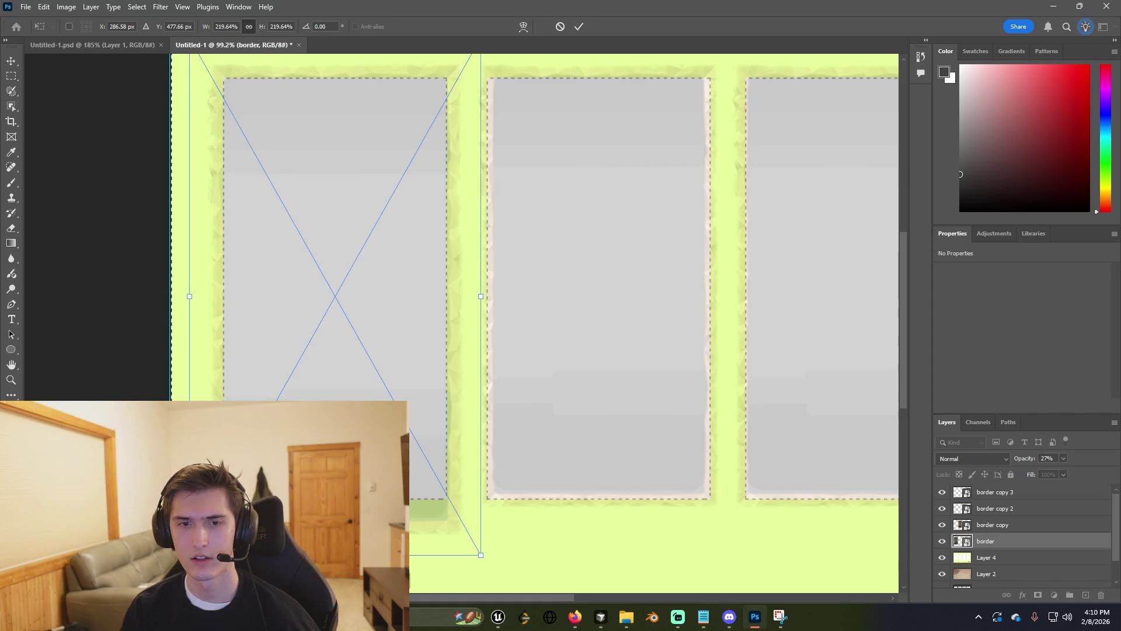
key(Return)
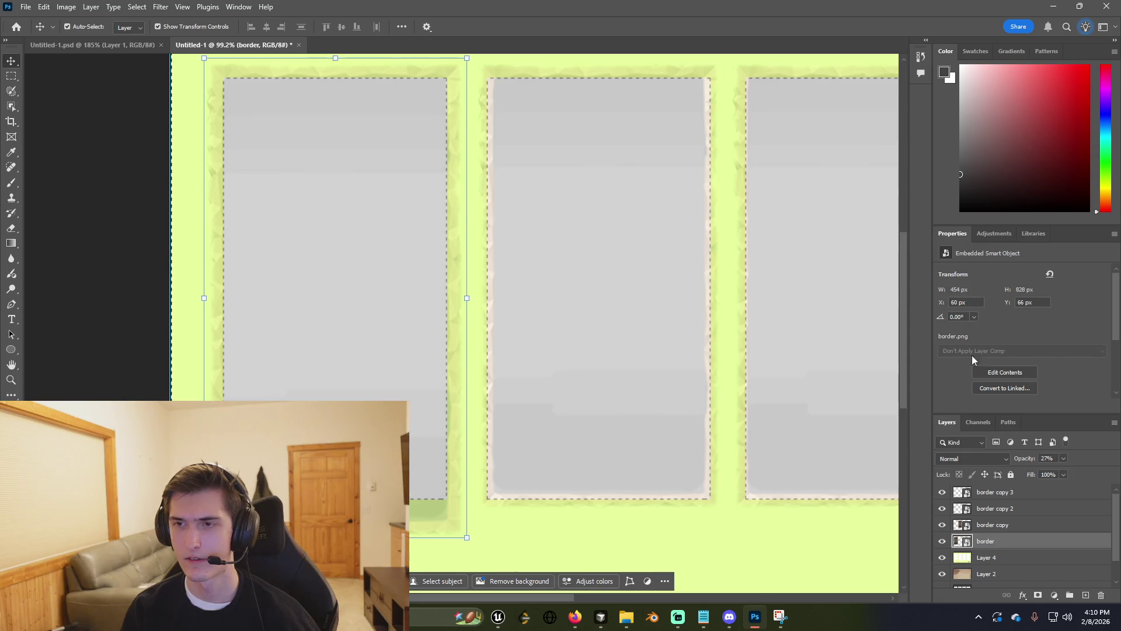
right_click(1001, 540)
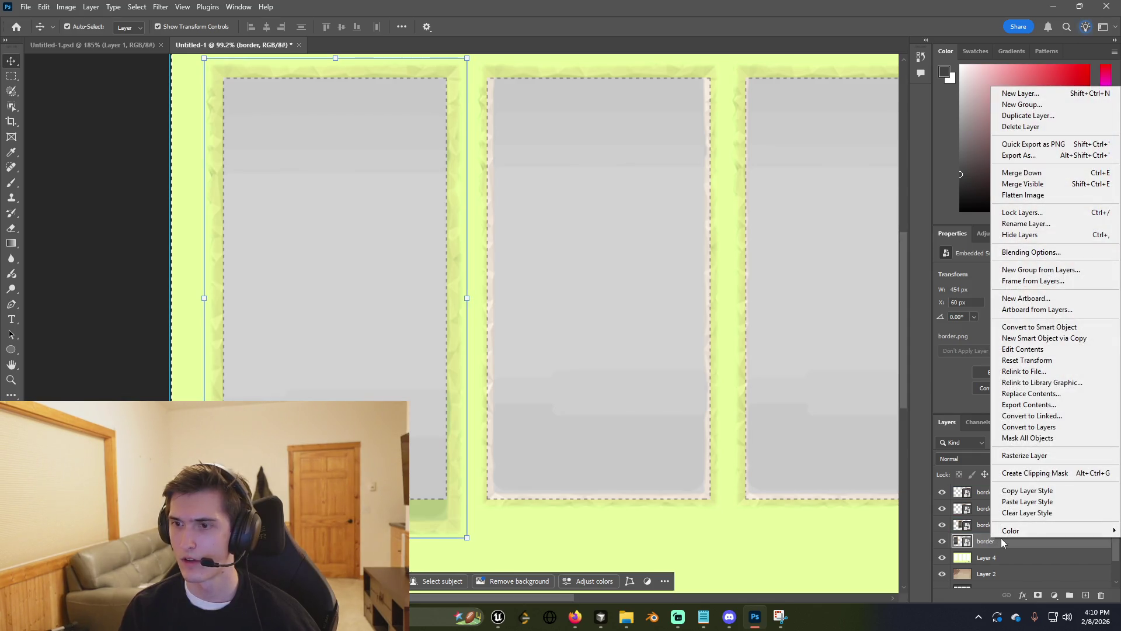
click(1023, 456)
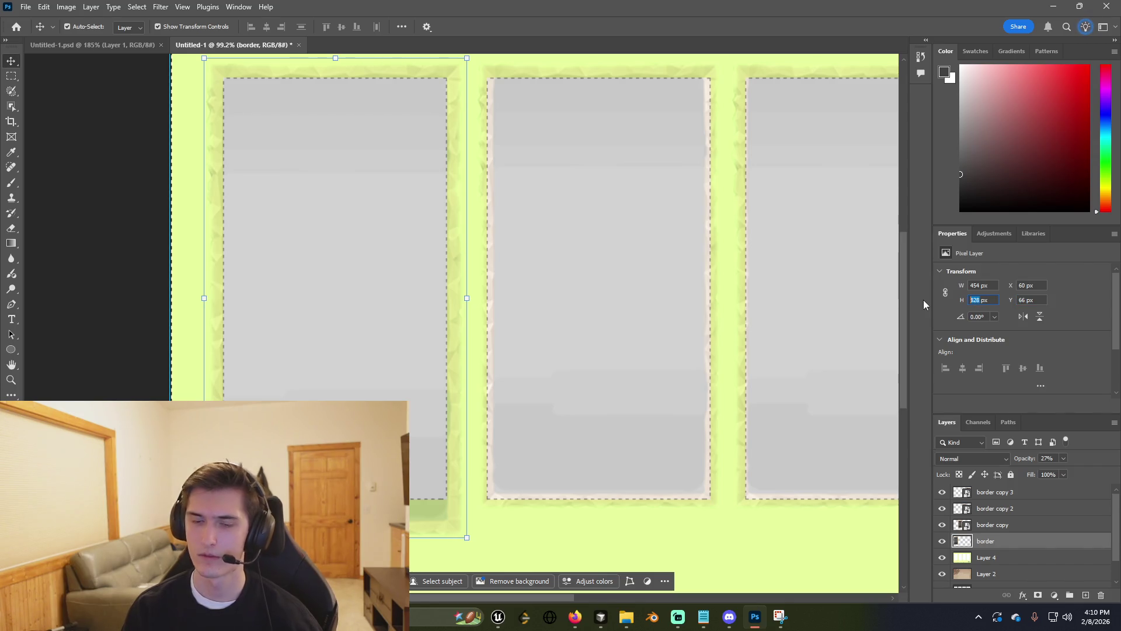
Set the first frame's height to 790 px, keeping its 454 px width.
text(700)
key(Return)
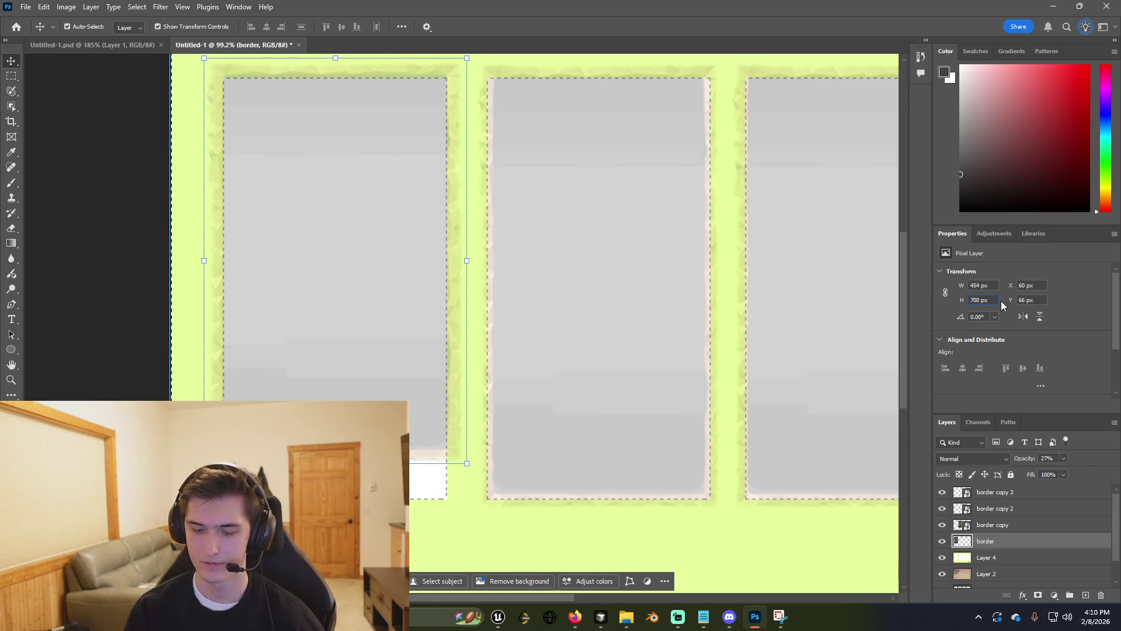
key(BackSpace)
key(BackSpace)
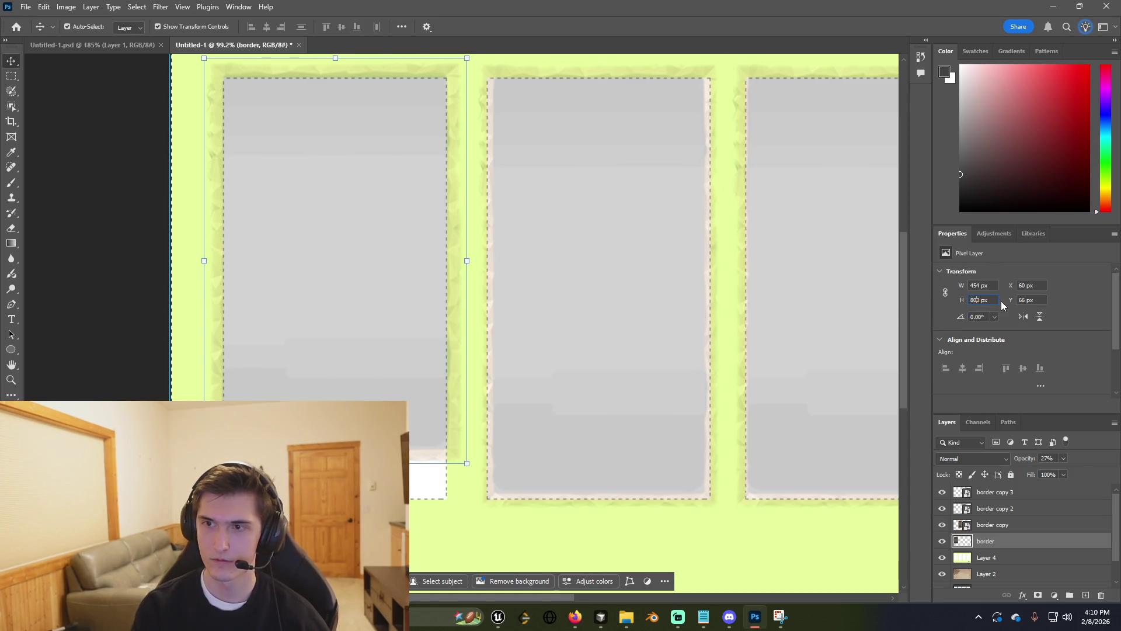
key(Return)
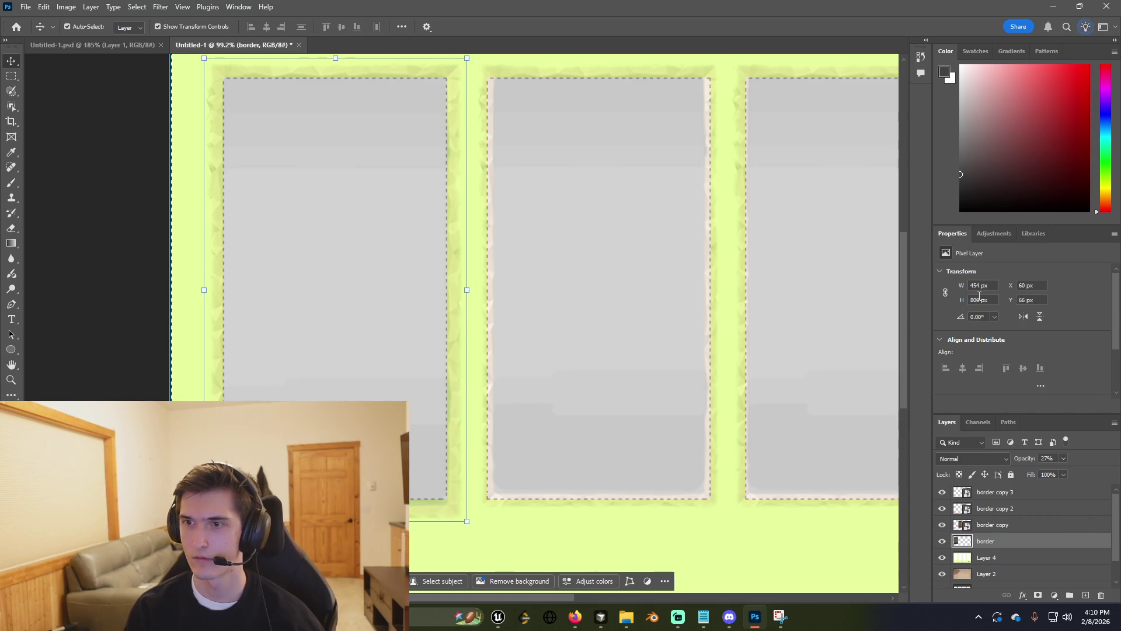
key(shift+Down)
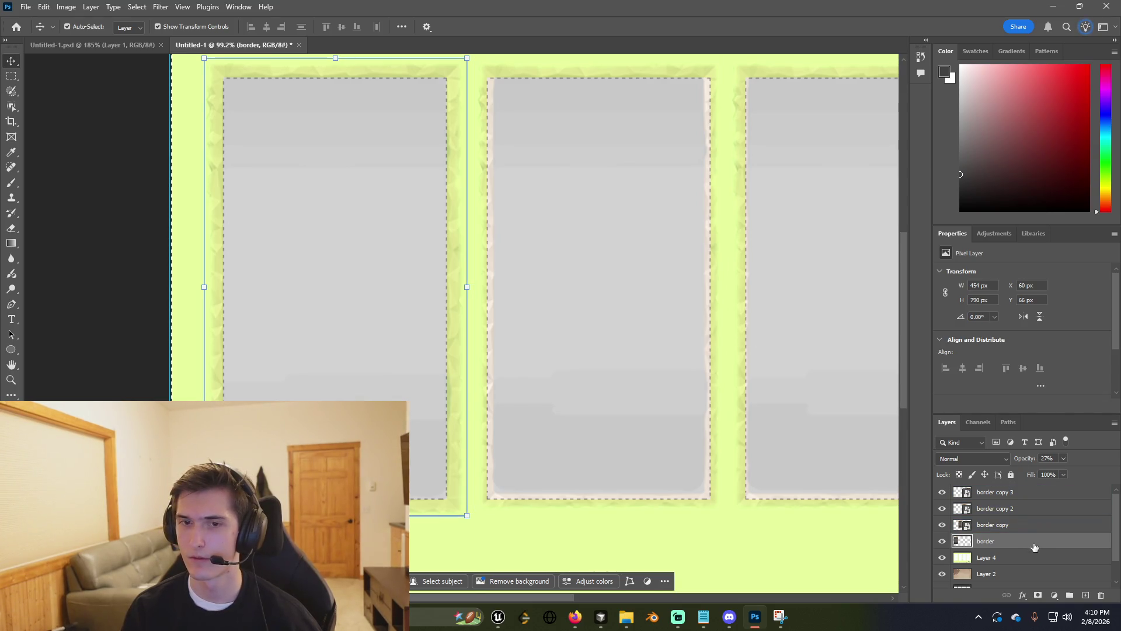
scroll(363, 332, down, 1)
alt+scroll(355, 331, down, 3)
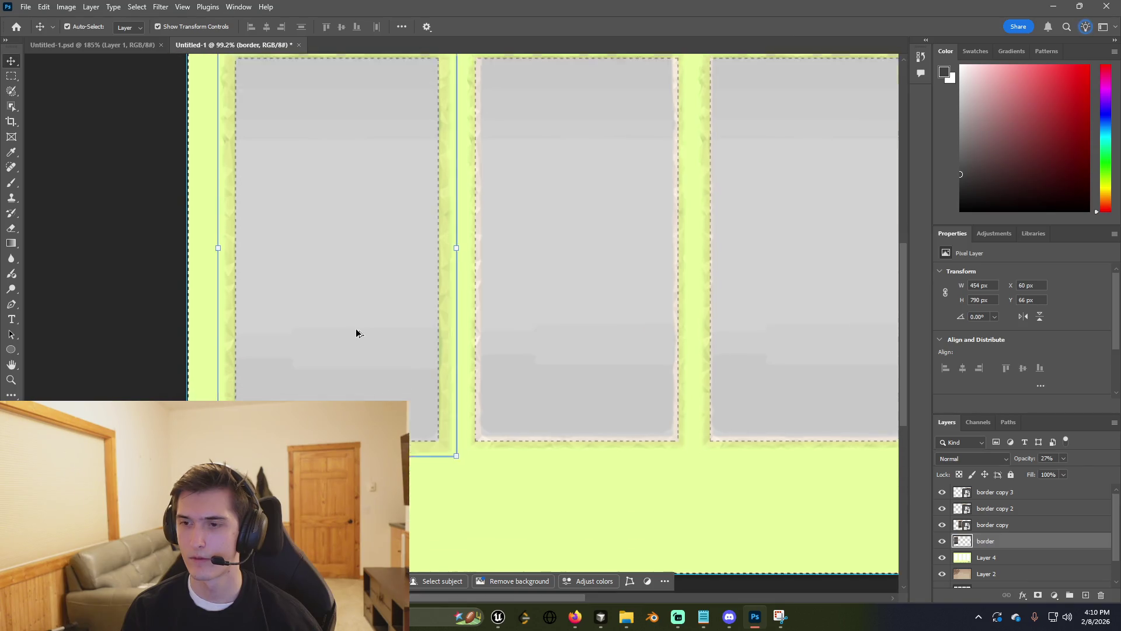
key(ctrl)
Delete the second, third and fourth copied card frames.
key(ctrl+s)
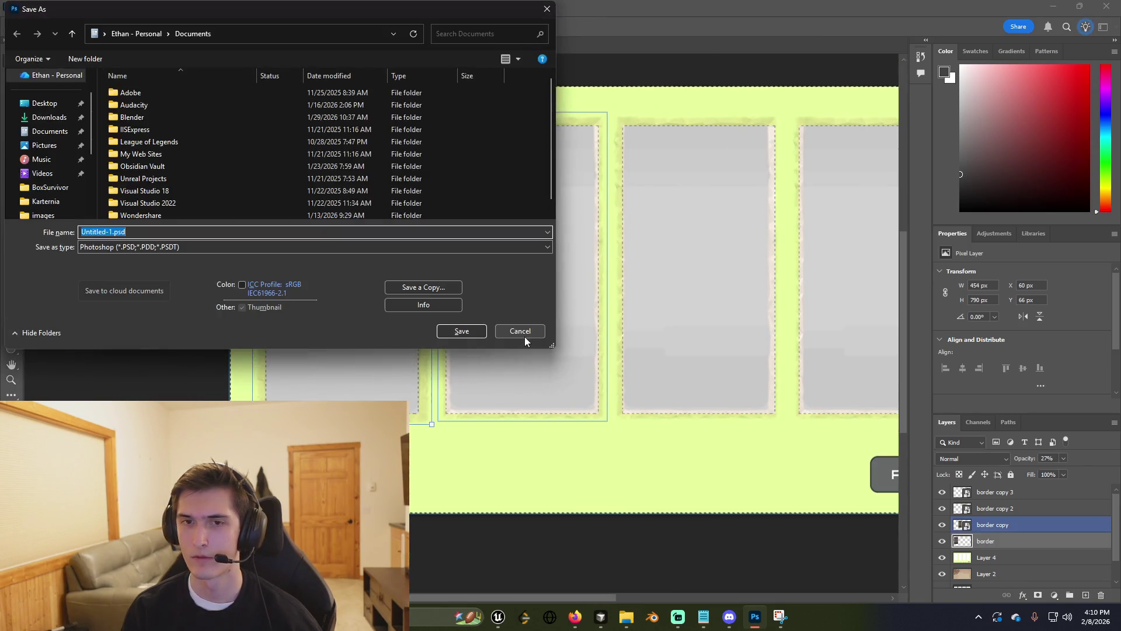
click(525, 336)
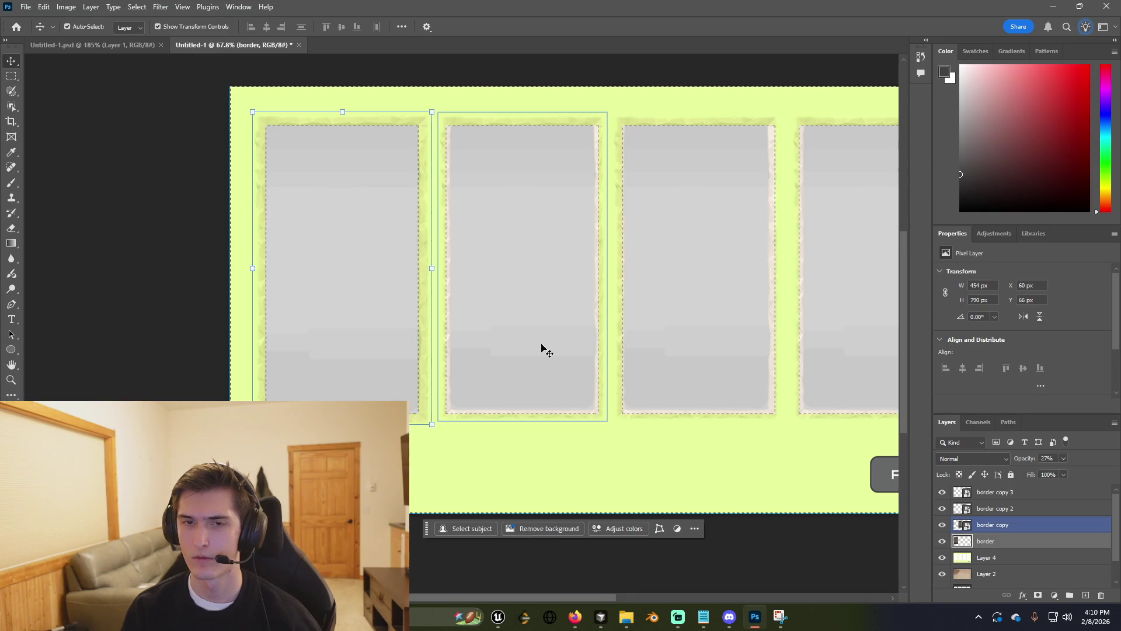
ctrl+click(579, 317)
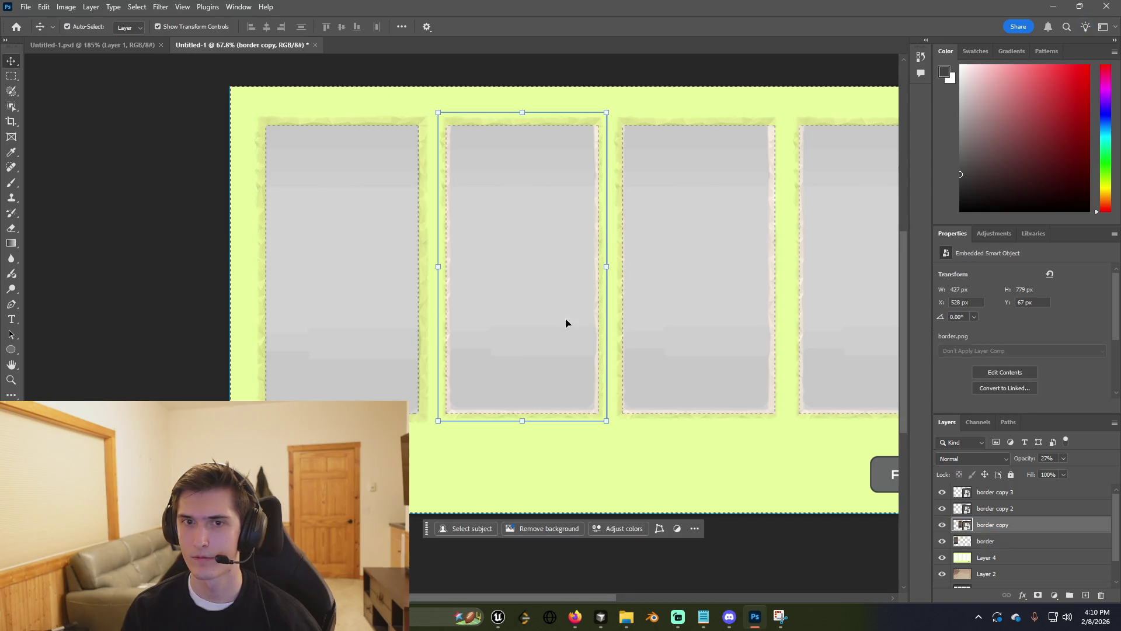
shift+click(748, 350)
shift+click(840, 352)
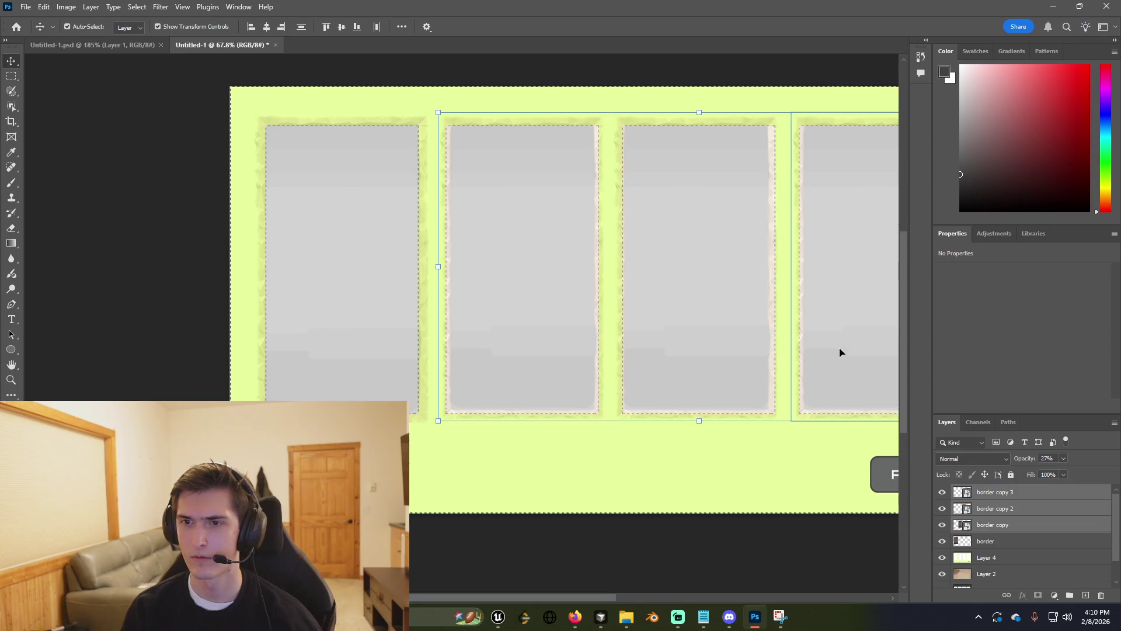
key(Delete)
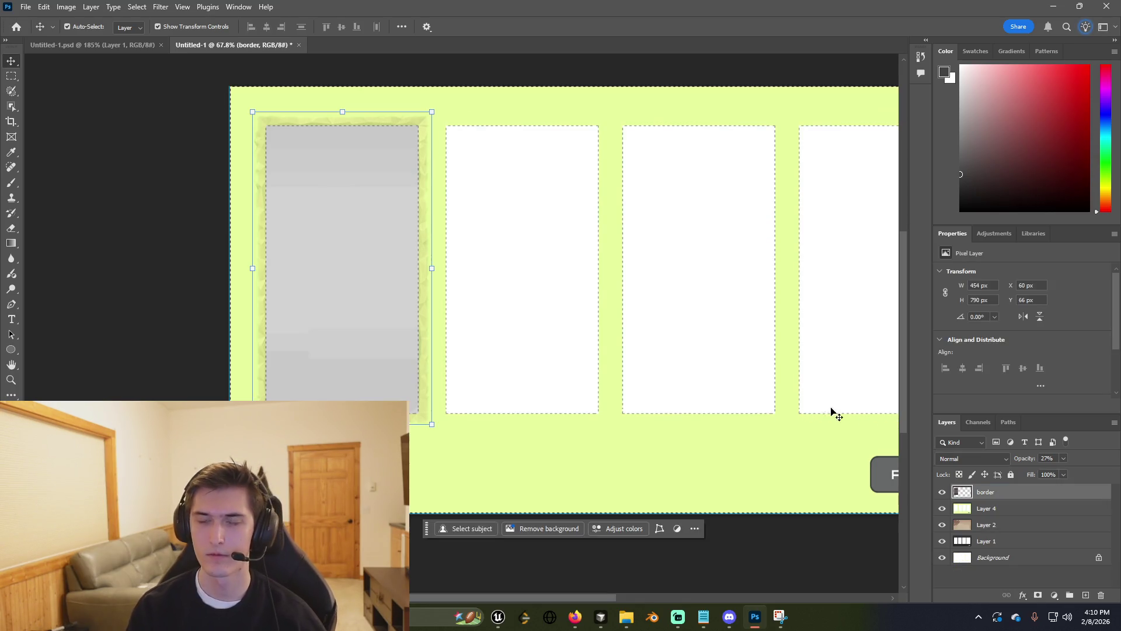
Duplicate the first frame into the remaining card slots with Alt-drag copies.
mouse_move(353, 300)
mouse_down()
mouse_move(534, 299)
mouse_move(699, 317)
mouse_move(674, 324)
mouse_up()
scroll(205, 321, down, 2)
scroll(187, 362, down, 3)
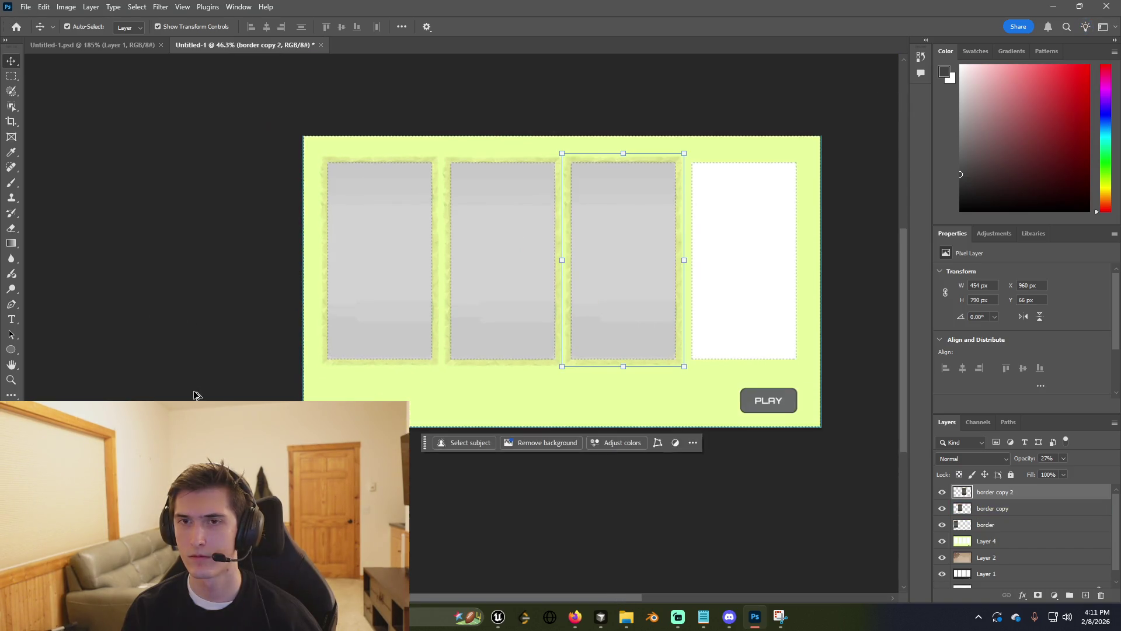
scroll(820, 289, up, 4)
drag(516, 278, 692, 264)
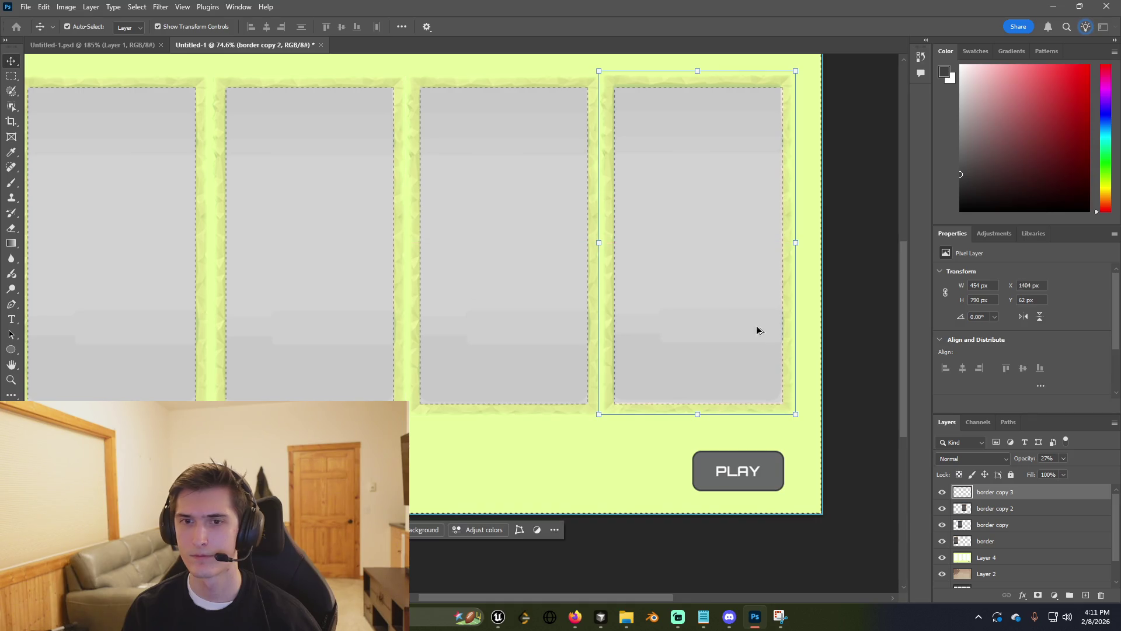
Turn off layer auto-select and align the fourth frame evenly with the others.
scroll(751, 323, down, 3)
click(701, 546)
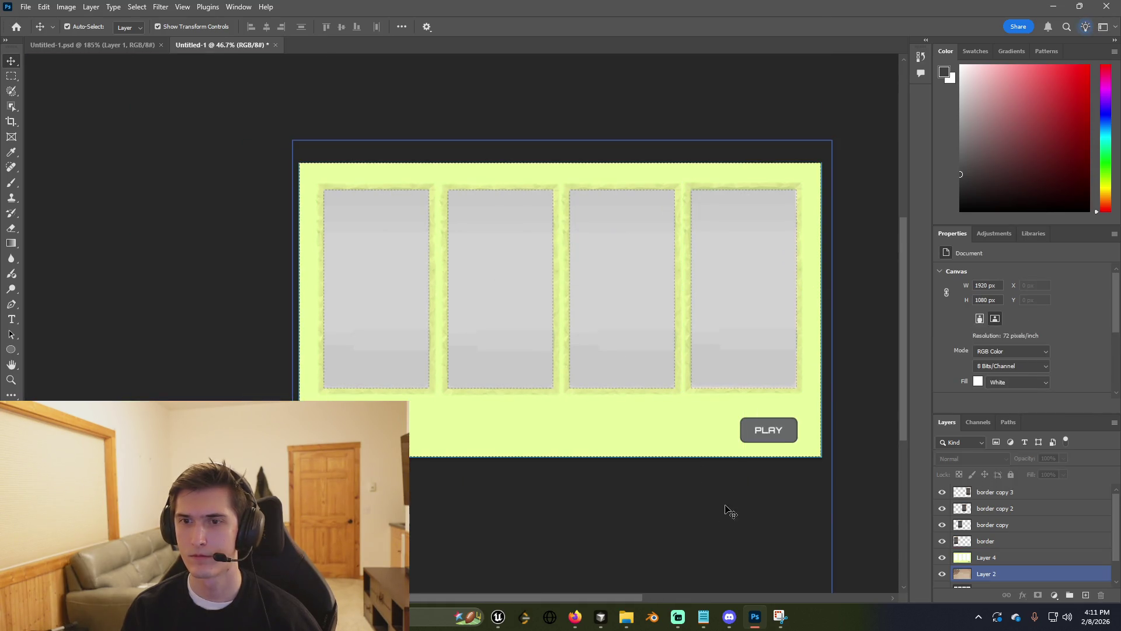
scroll(743, 330, up, 4)
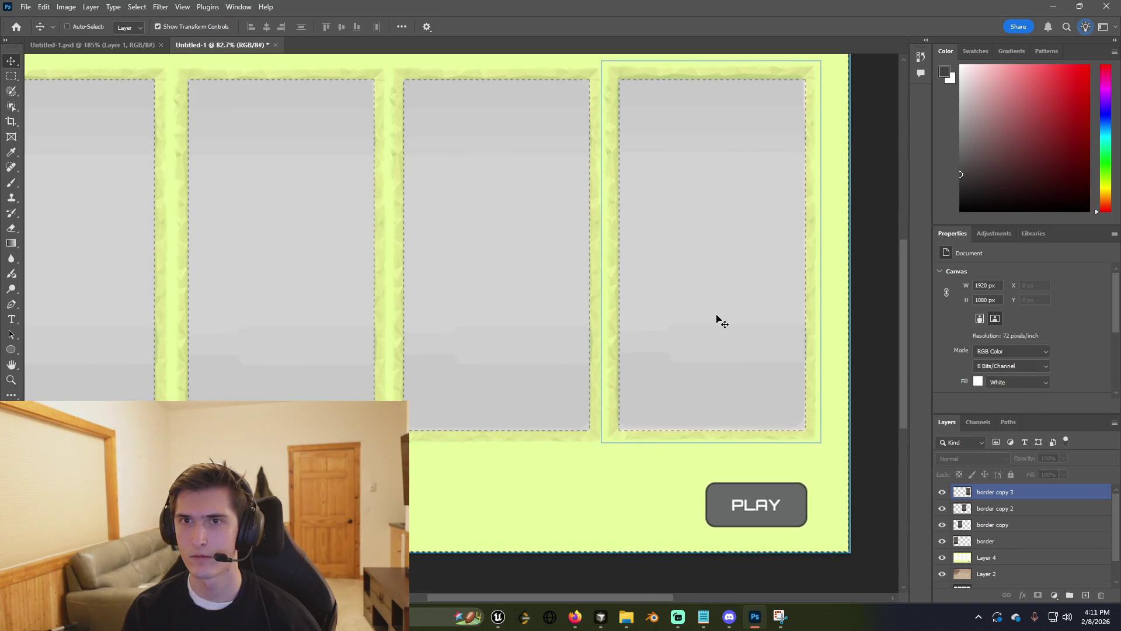
ctrl+click(718, 321)
click(519, 229)
drag(679, 275, 681, 275)
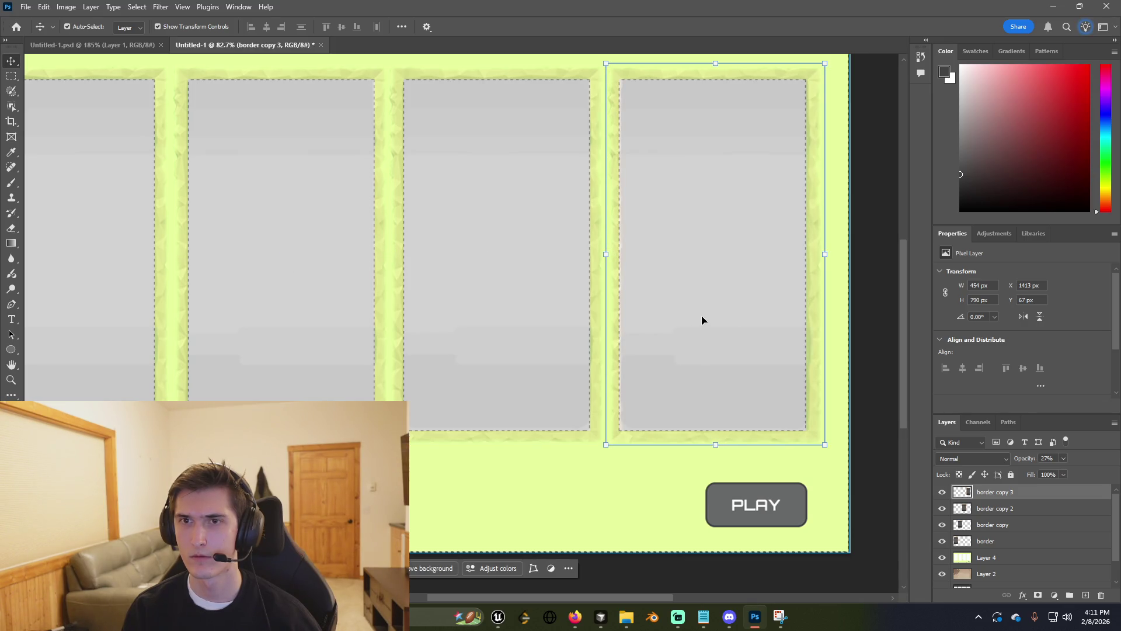
drag(700, 317, 699, 317)
scroll(744, 402, down, 5)
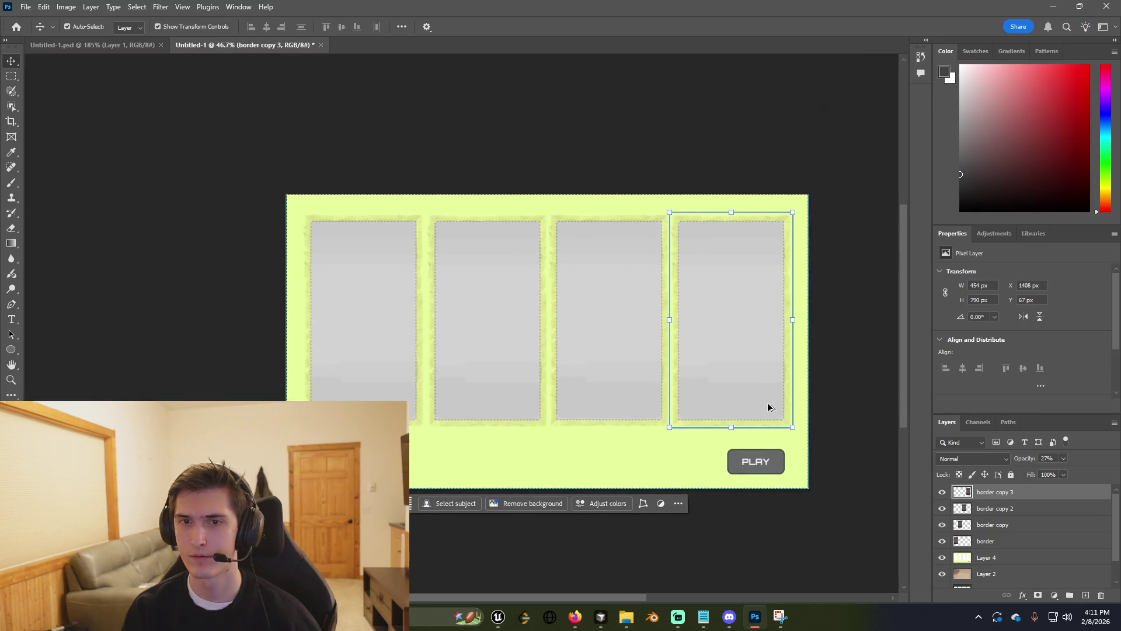
click(195, 230)
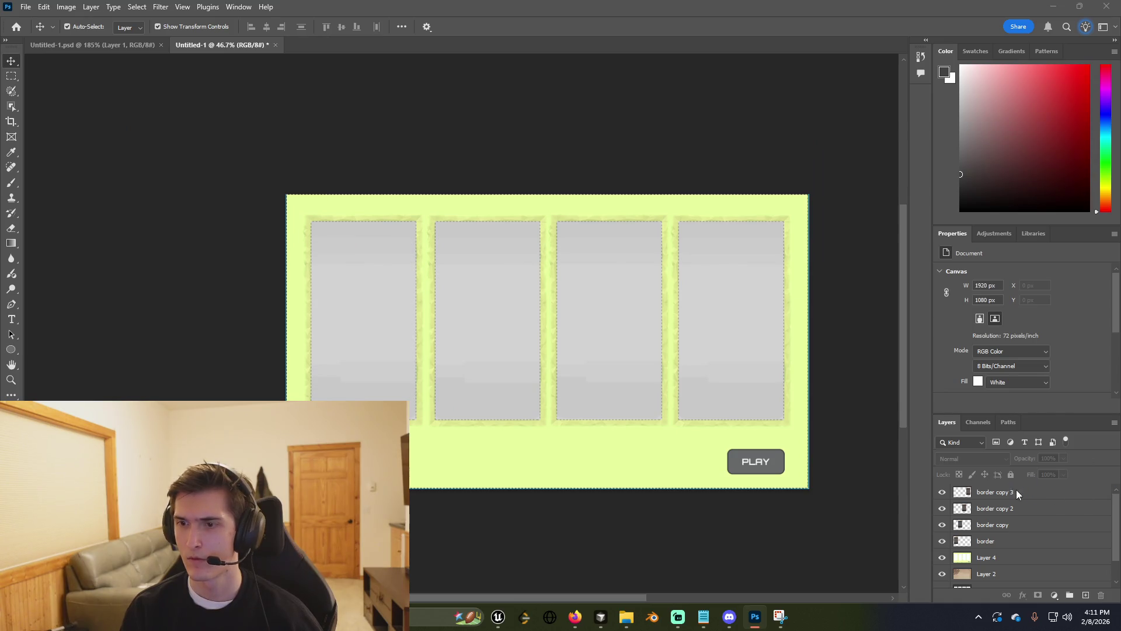
Dismiss the save dialog and select the fourth frame's layer.
key(ctrl+s)
key(Escape)
click(1017, 492)
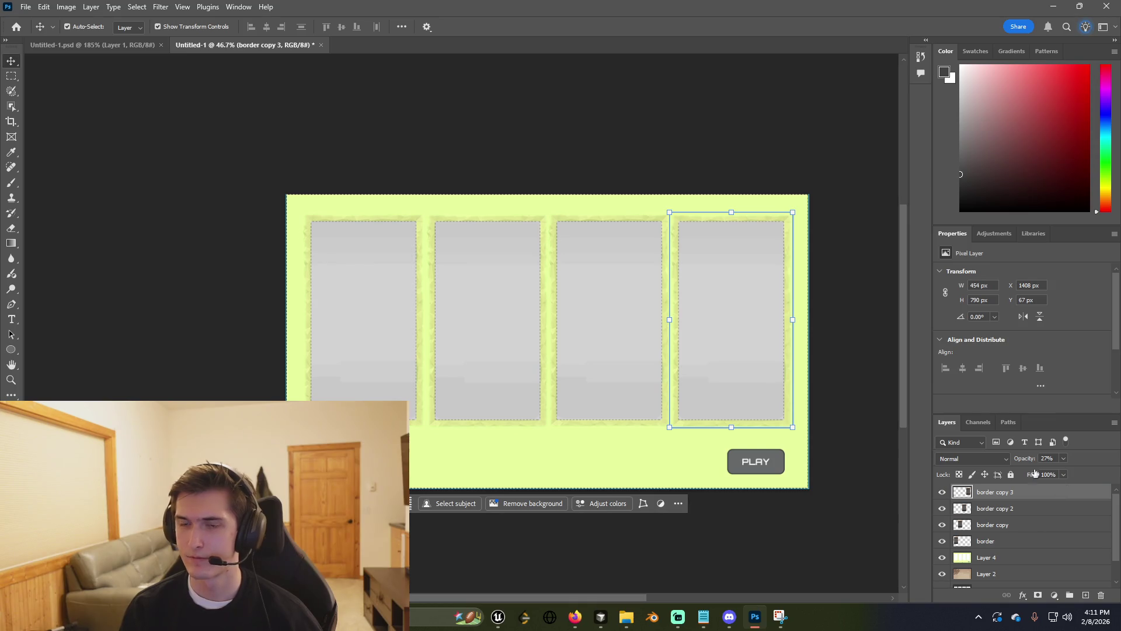
key(h)
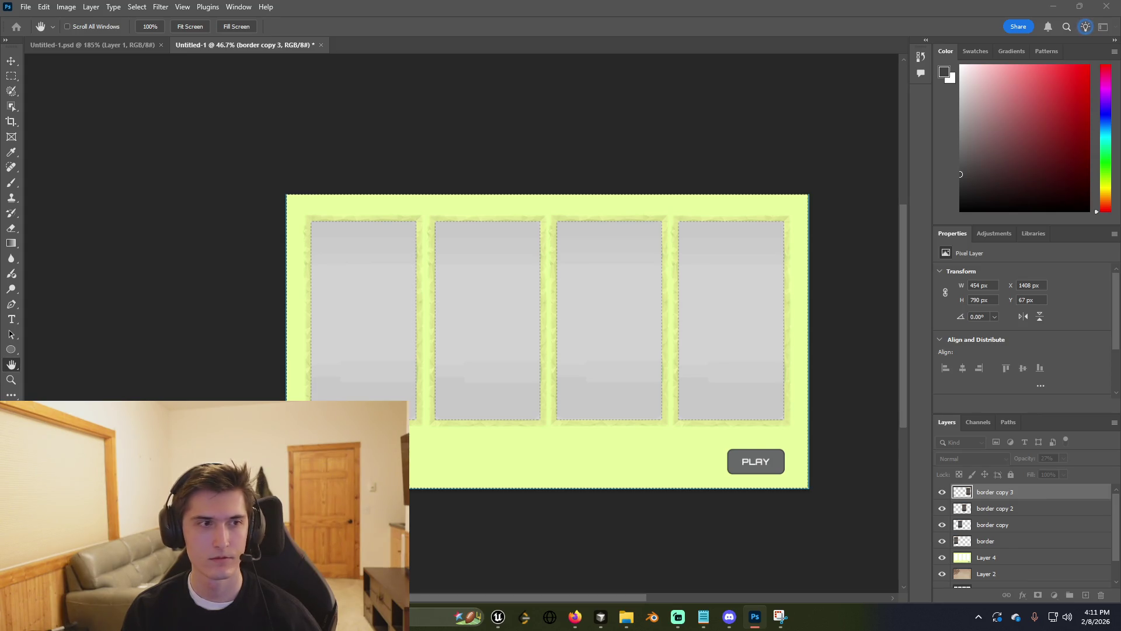
Set the fourth, third and second frames to 100% opacity.
key(0)
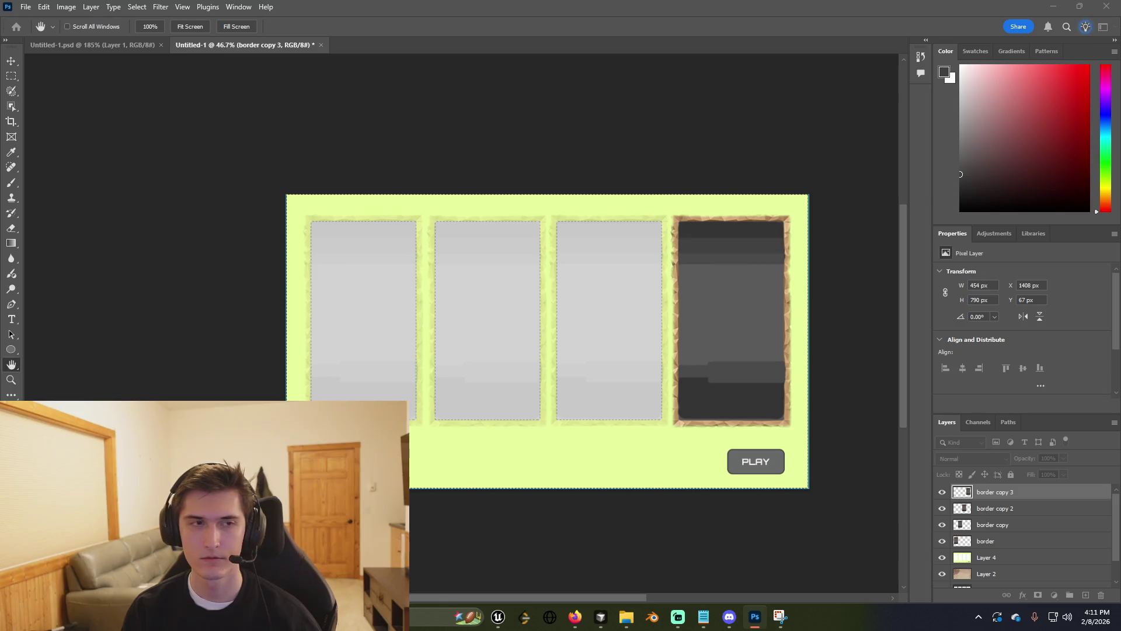
key(v)
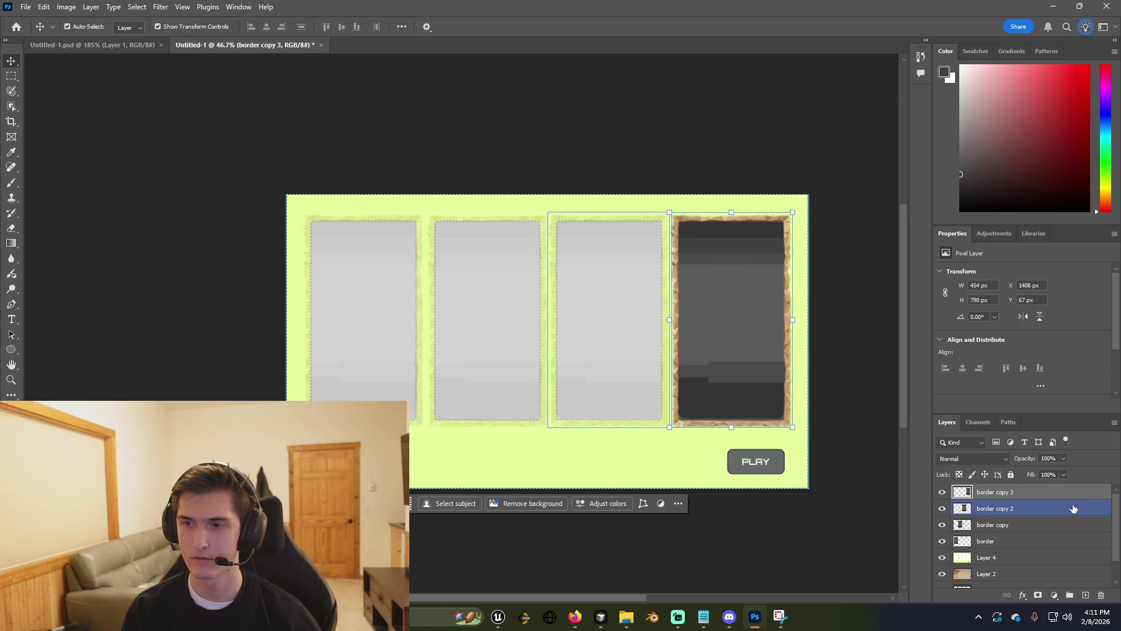
click(1073, 508)
key(h)
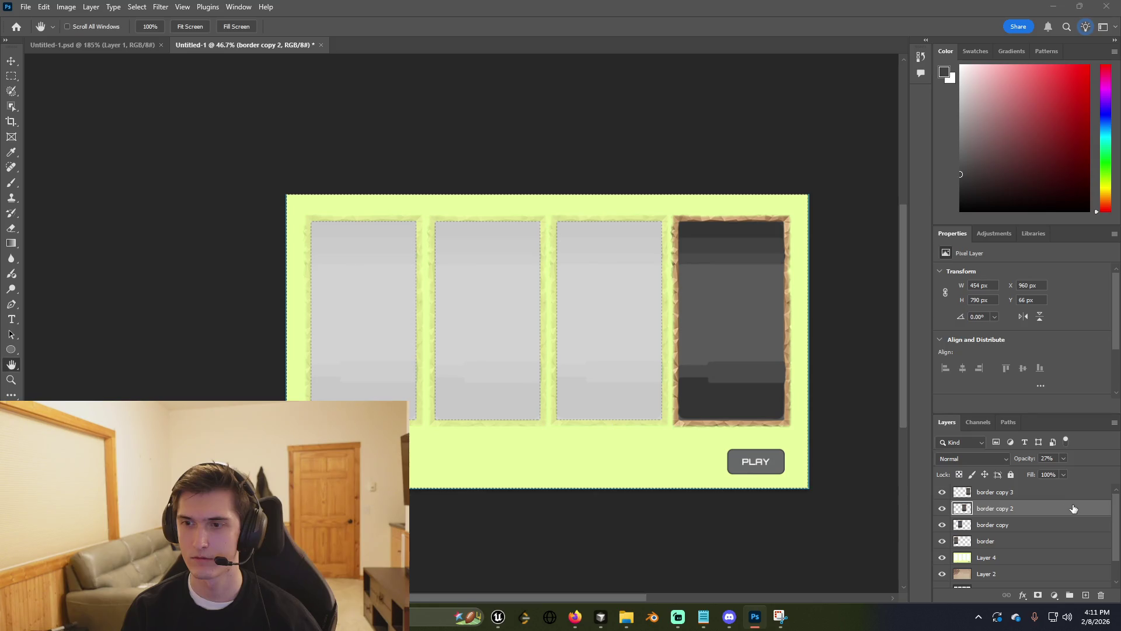
key(0)
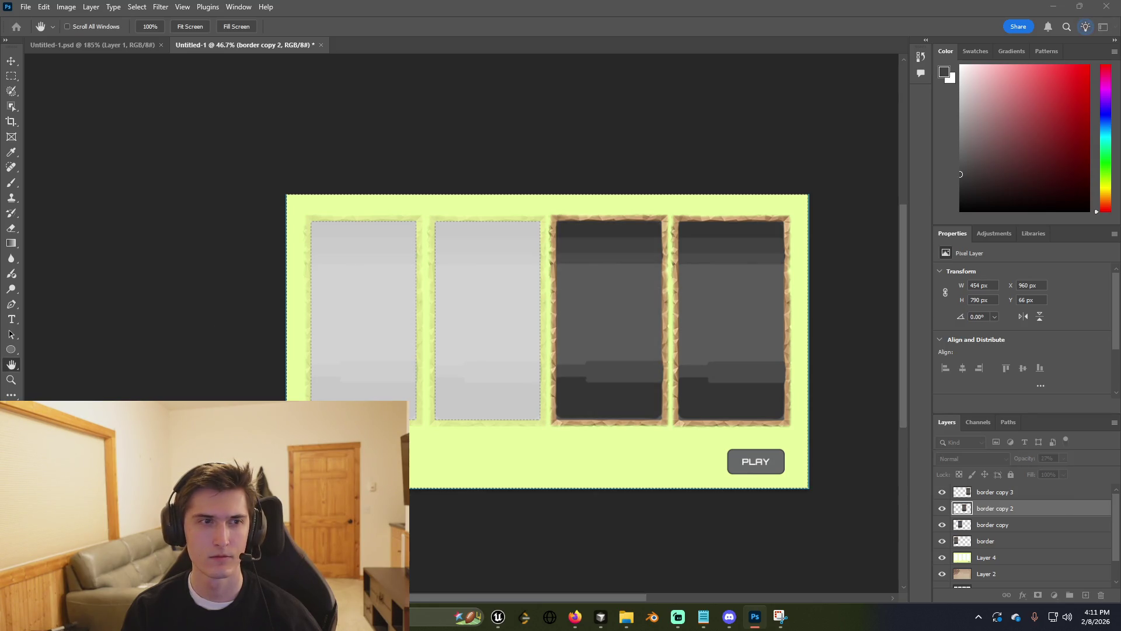
key(v)
click(1056, 524)
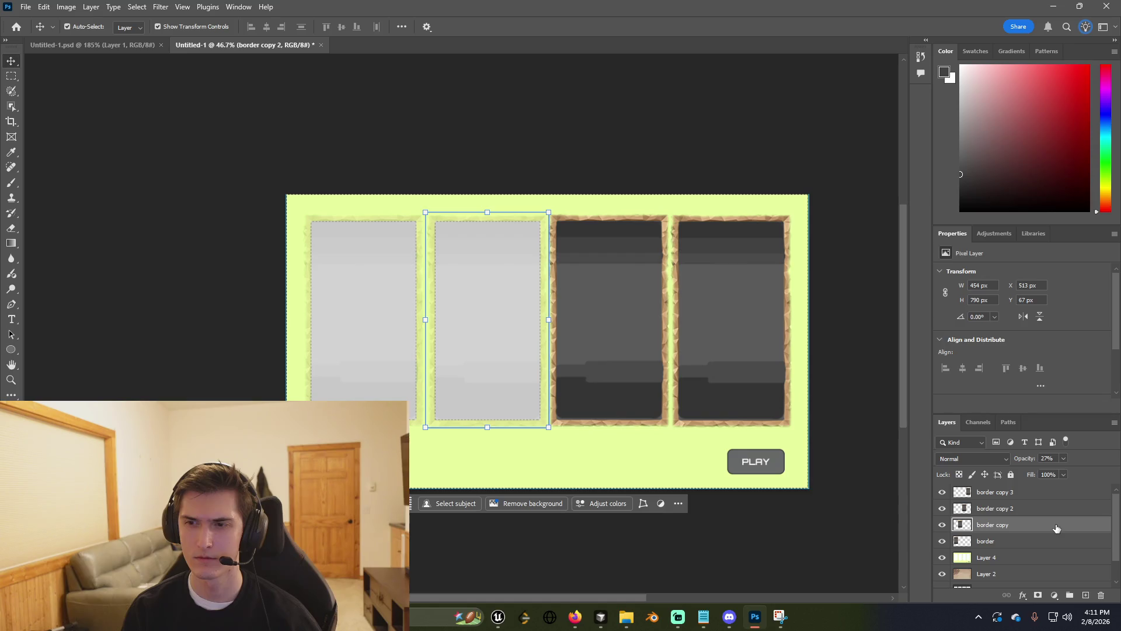
key(h)
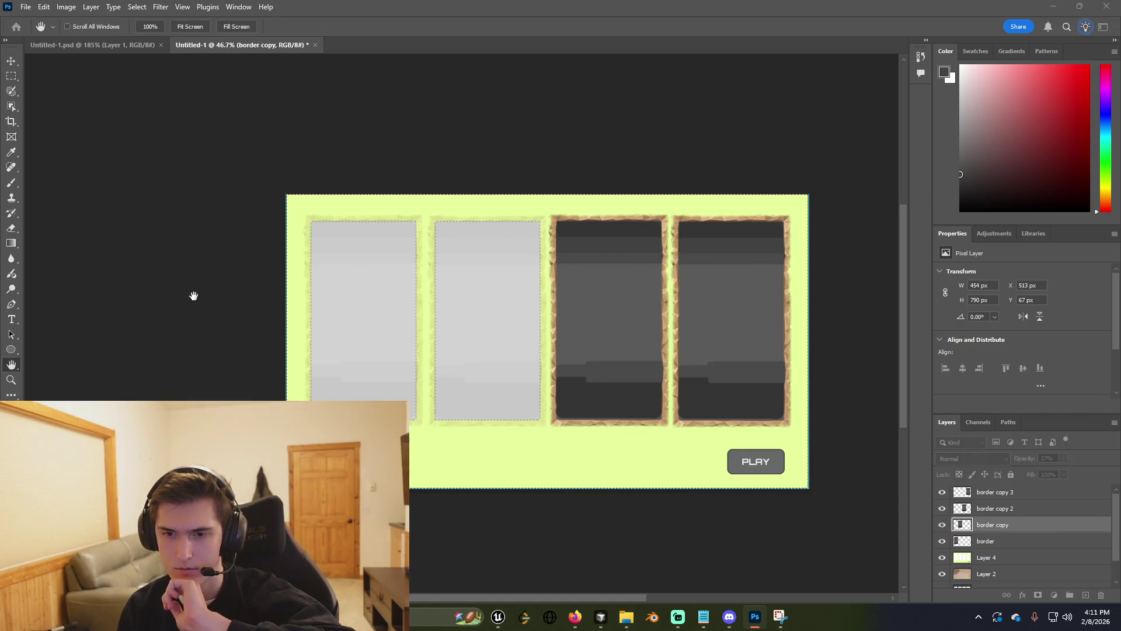
key(0)
key(v)
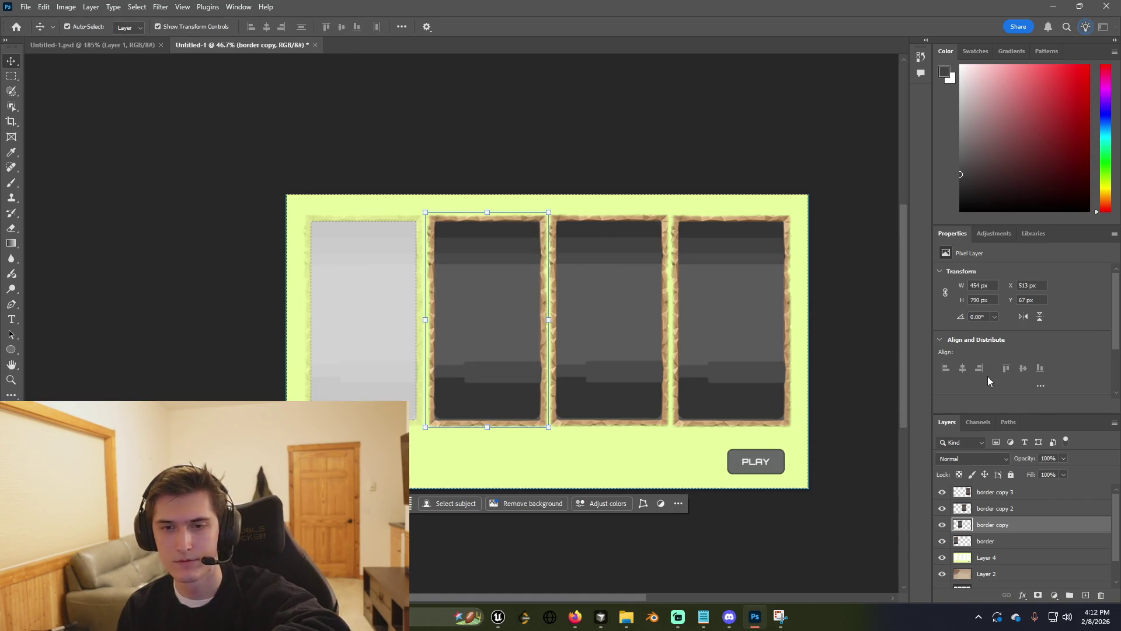
Make the first frame fully opaque, delete the lime-green layer, and open Save As.
click(1044, 542)
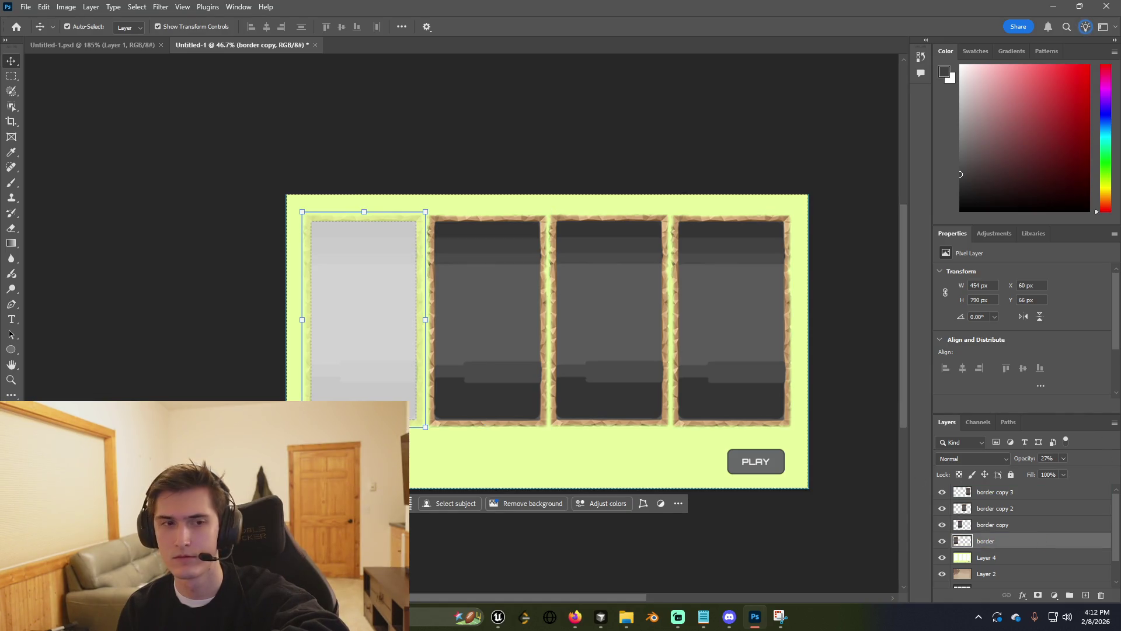
key(h)
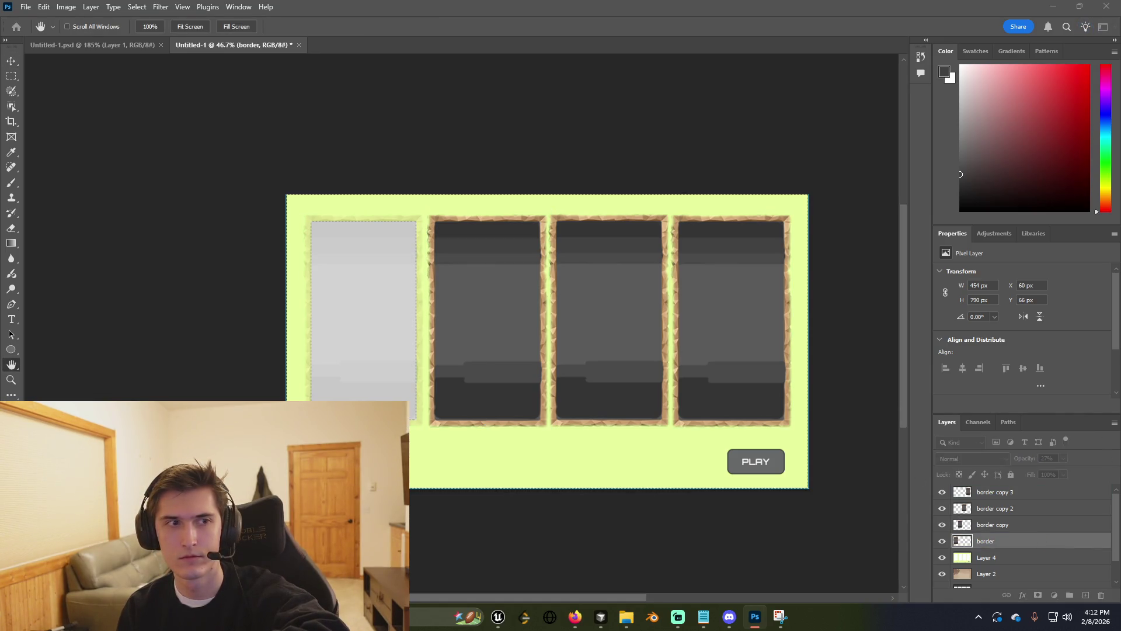
key(0)
key(v)
click(465, 441)
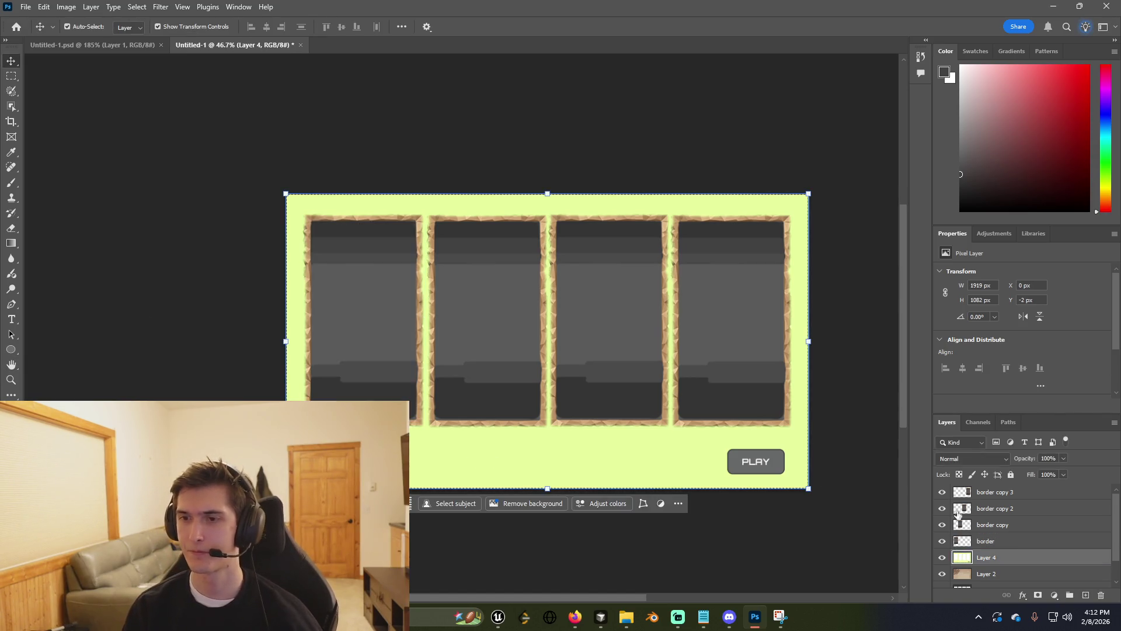
key(Delete)
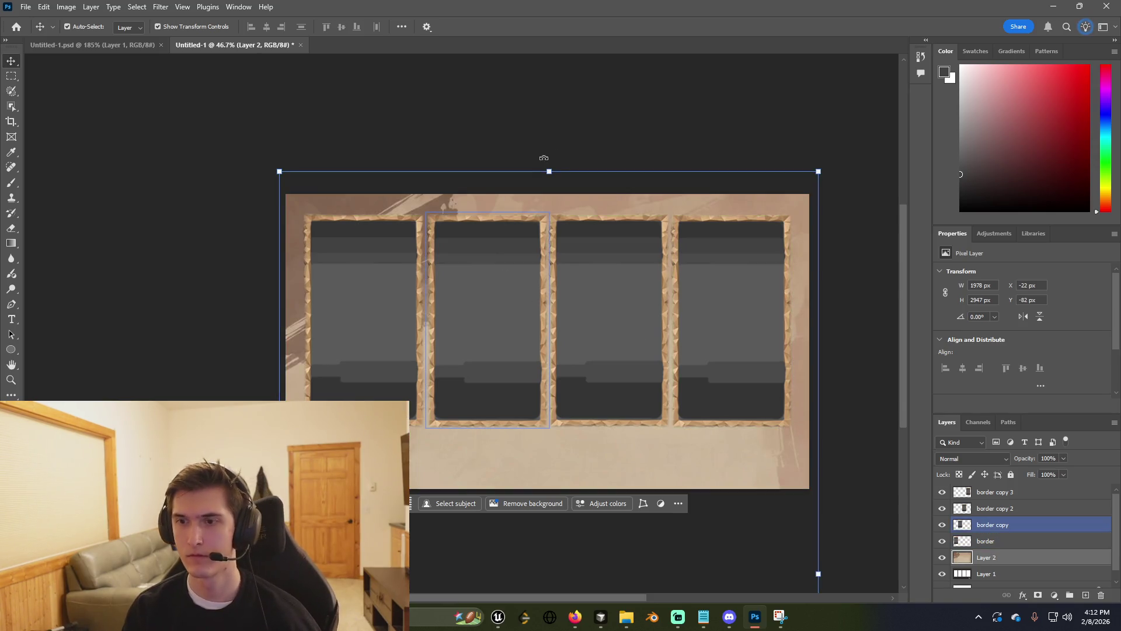
click(602, 160)
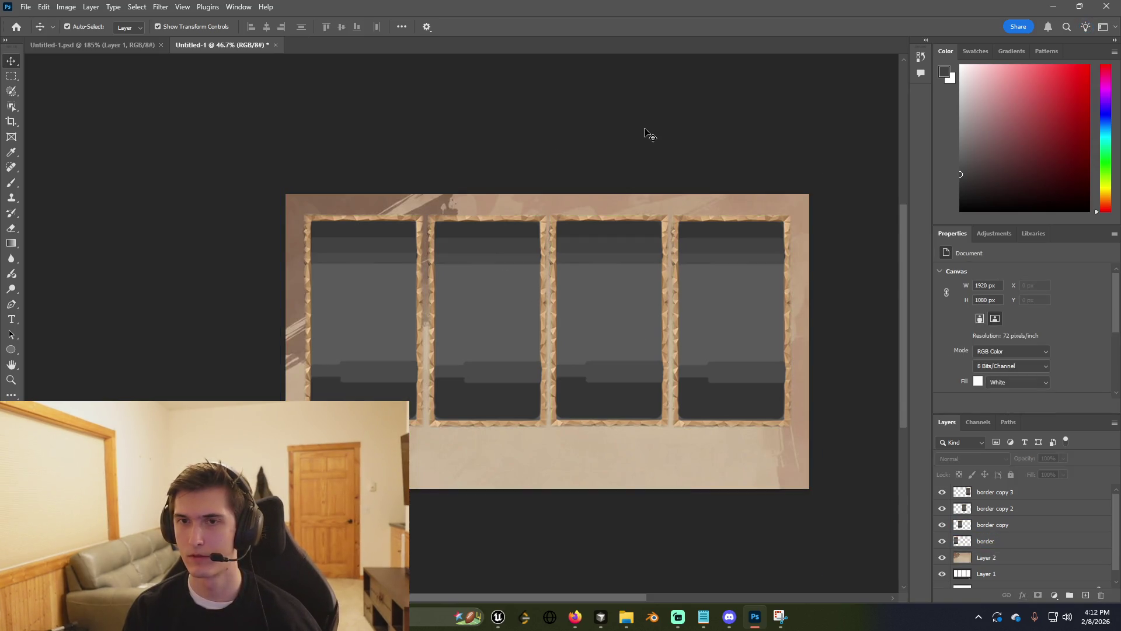
key(ctrl+s)
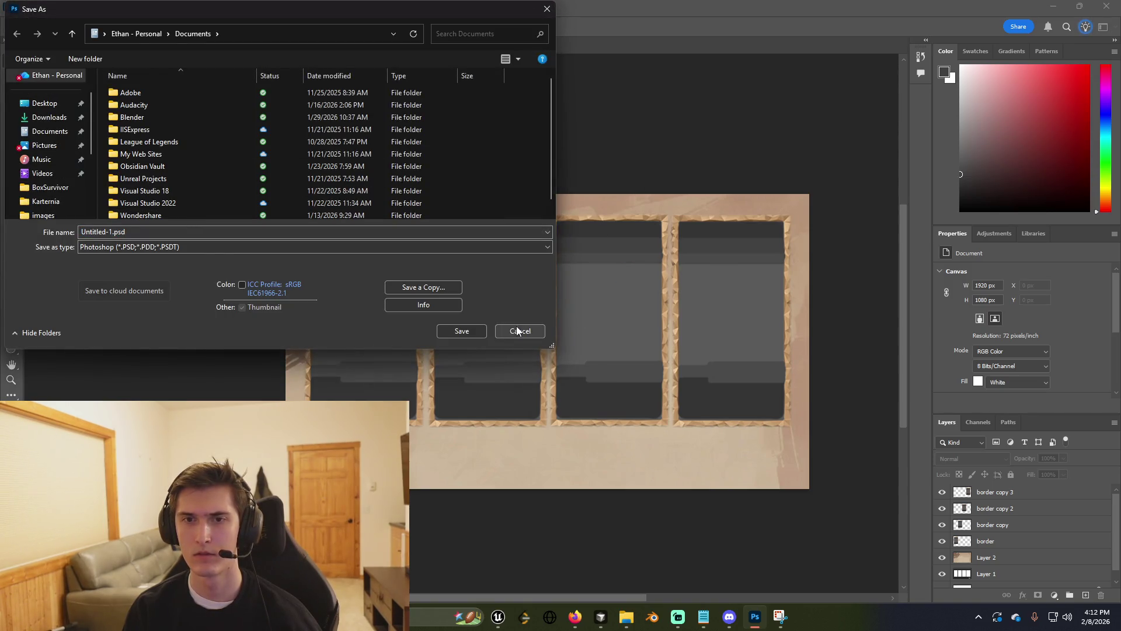
Abandon the PSD save and Quick Export the layout as a PNG.
click(520, 331)
click(26, 6)
mouse_move(83, 211)
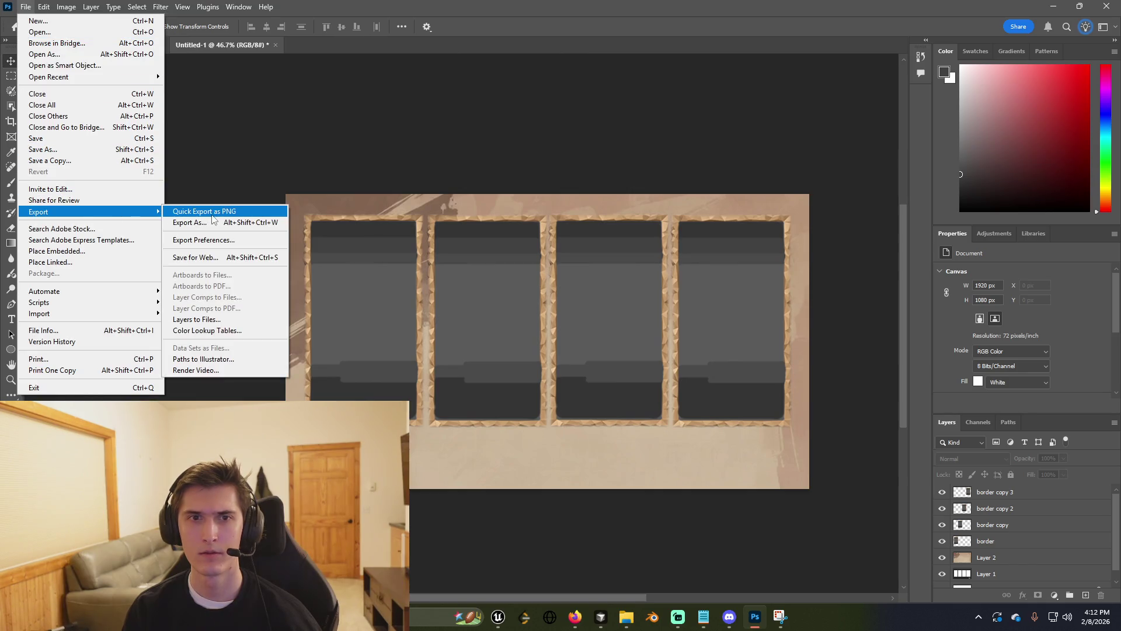
click(257, 212)
Save the PNG as CharacterSelectionScreenbg.png in Downloads, replacing the existing file.
click(109, 231)
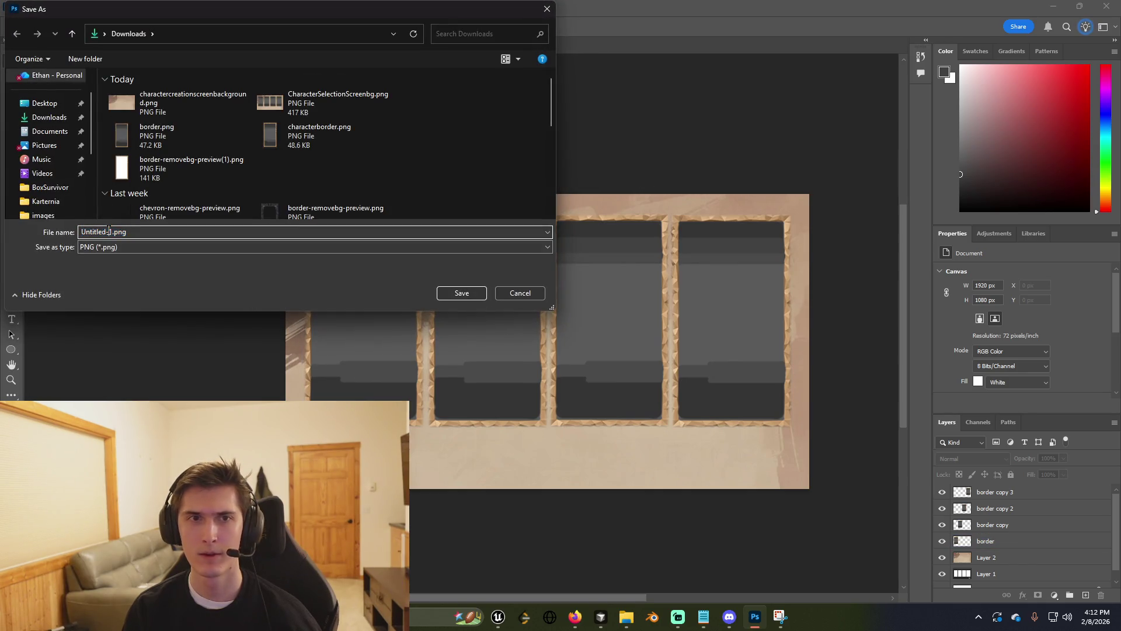
double_click(111, 231)
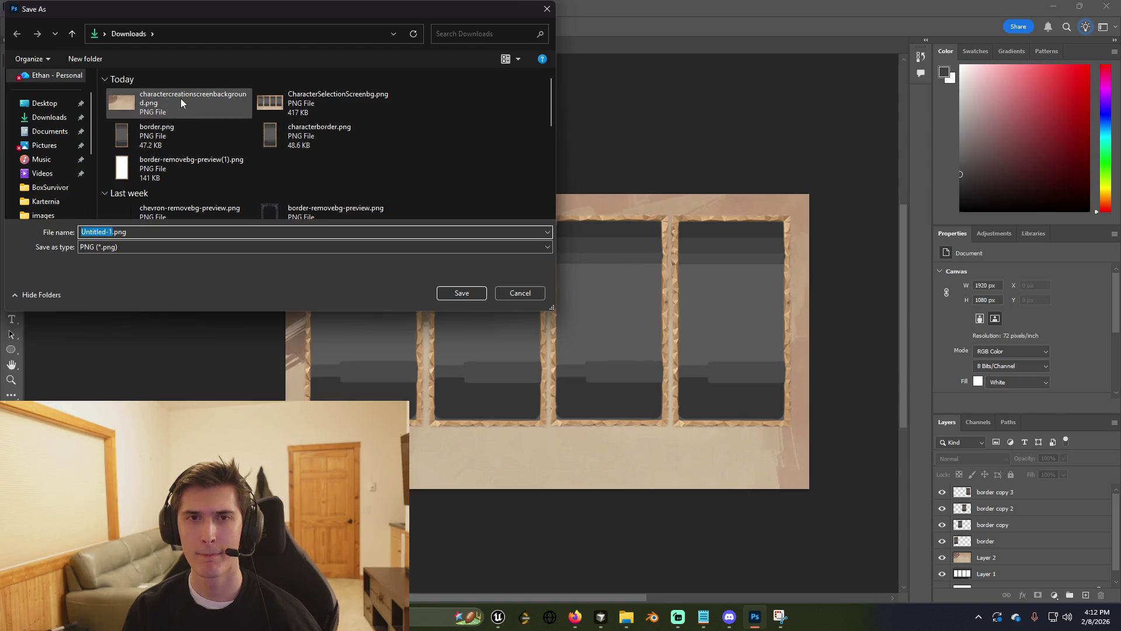
click(346, 109)
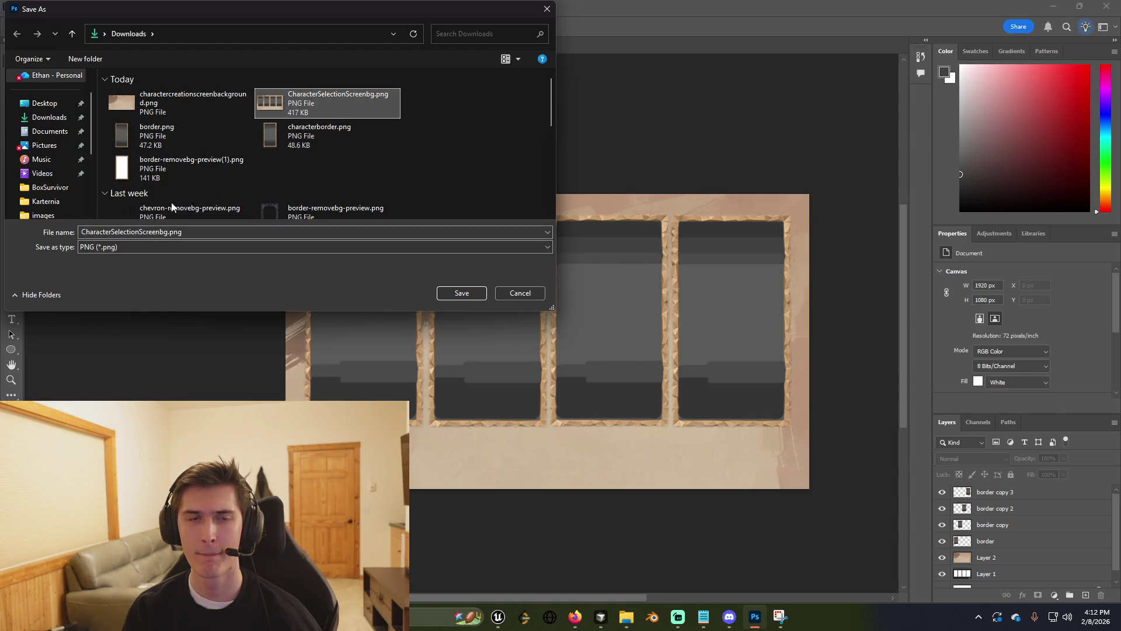
click(230, 228)
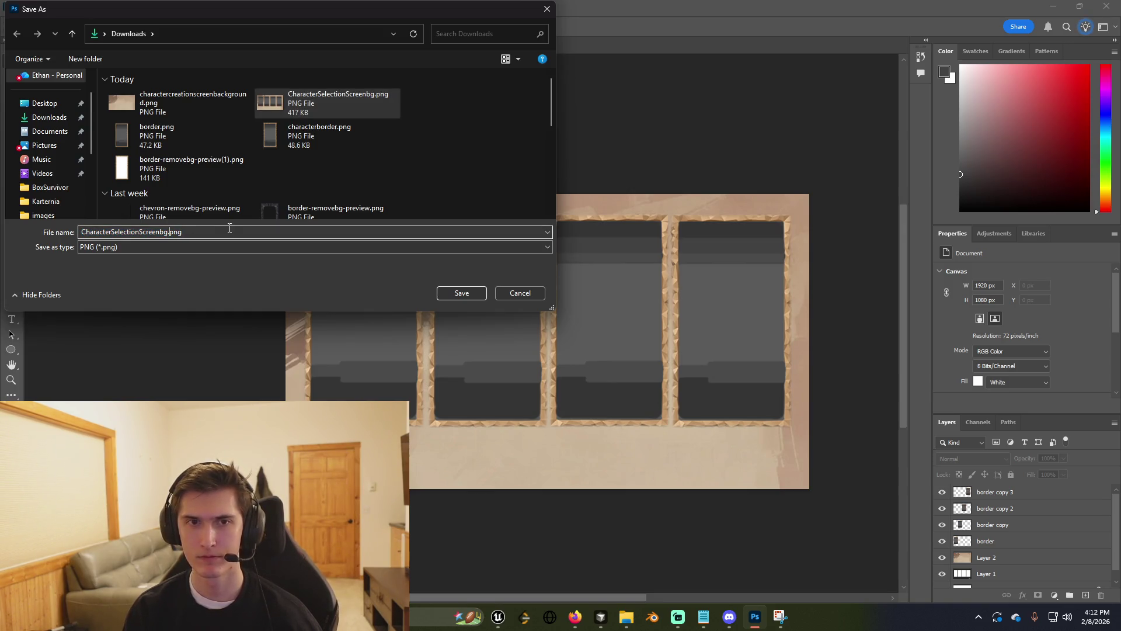
key(shift+Home)
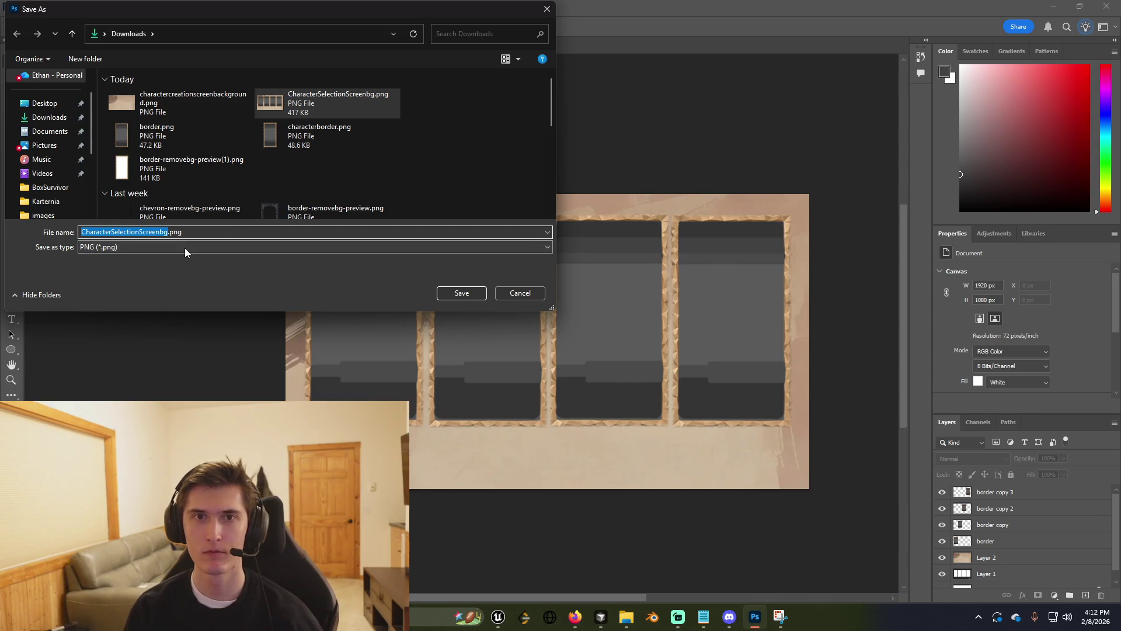
click(237, 232)
click(462, 295)
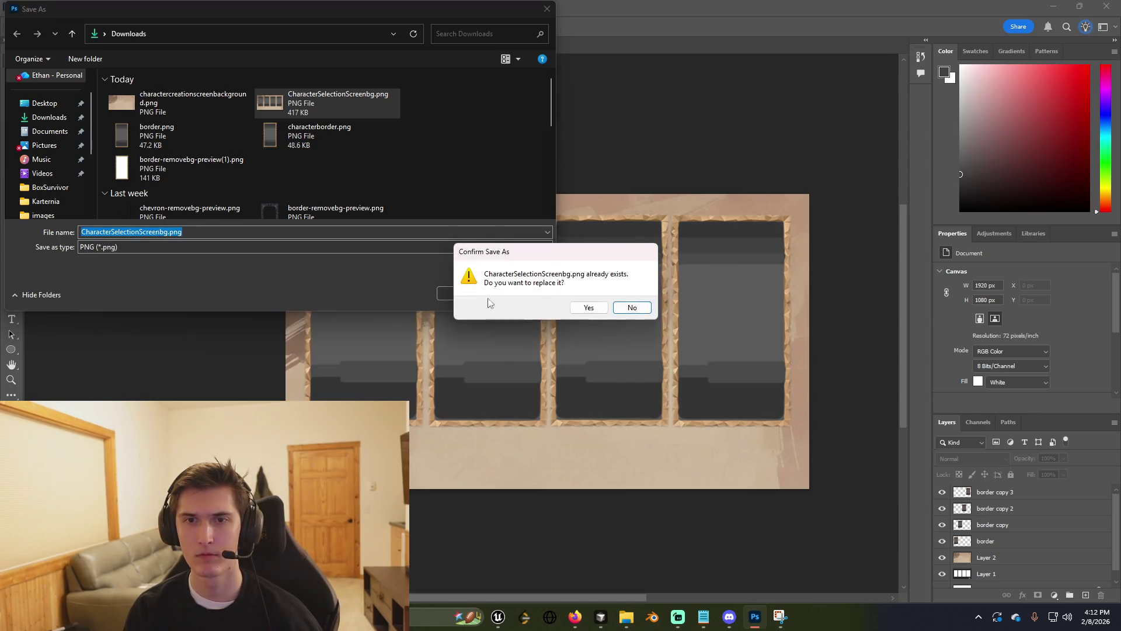
click(589, 308)
ctrl+click(580, 314)
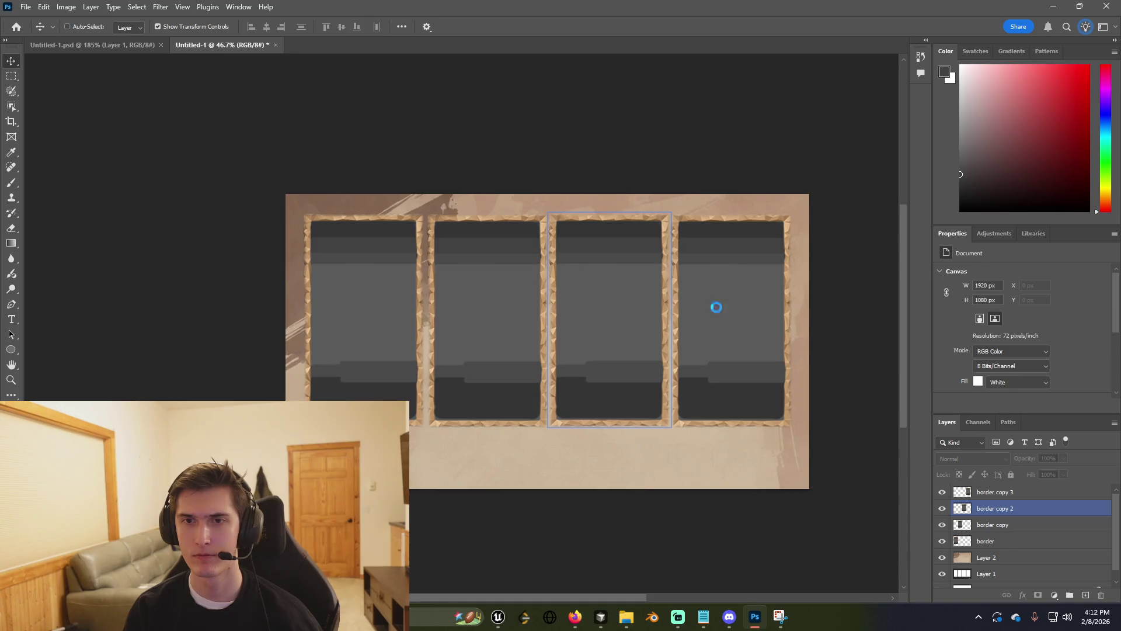
key(ctrl+shift+s)
key(alt+Tab)
key(alt+Tab)
key(alt+Tab)
key(alt+Tab)
key(alt+Tab)
key(alt+Tab)
key(alt+Tab)
In Unreal, select the full-size background image in WBP_PlayMenu and inspect its texture setting.
click(543, 254)
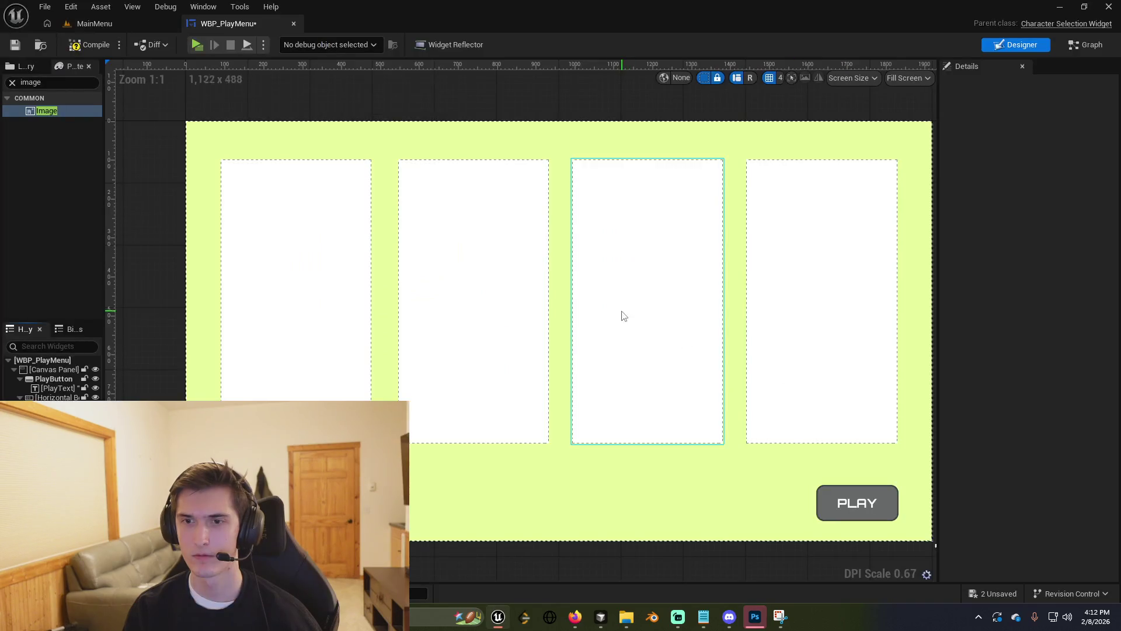
click(783, 468)
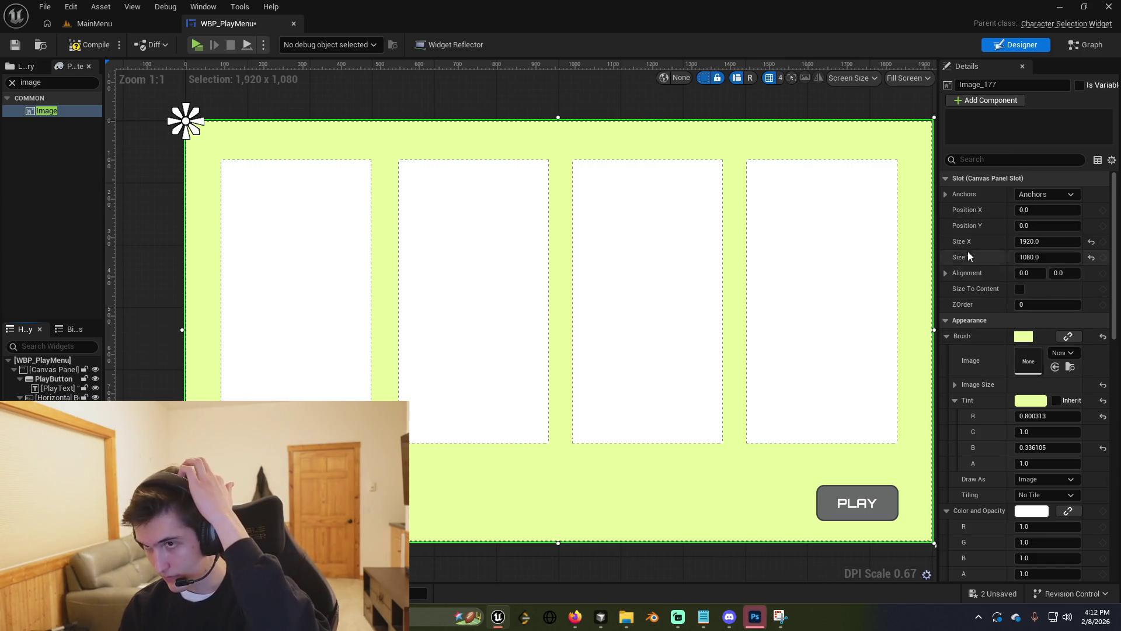
scroll(1016, 351, down, 5)
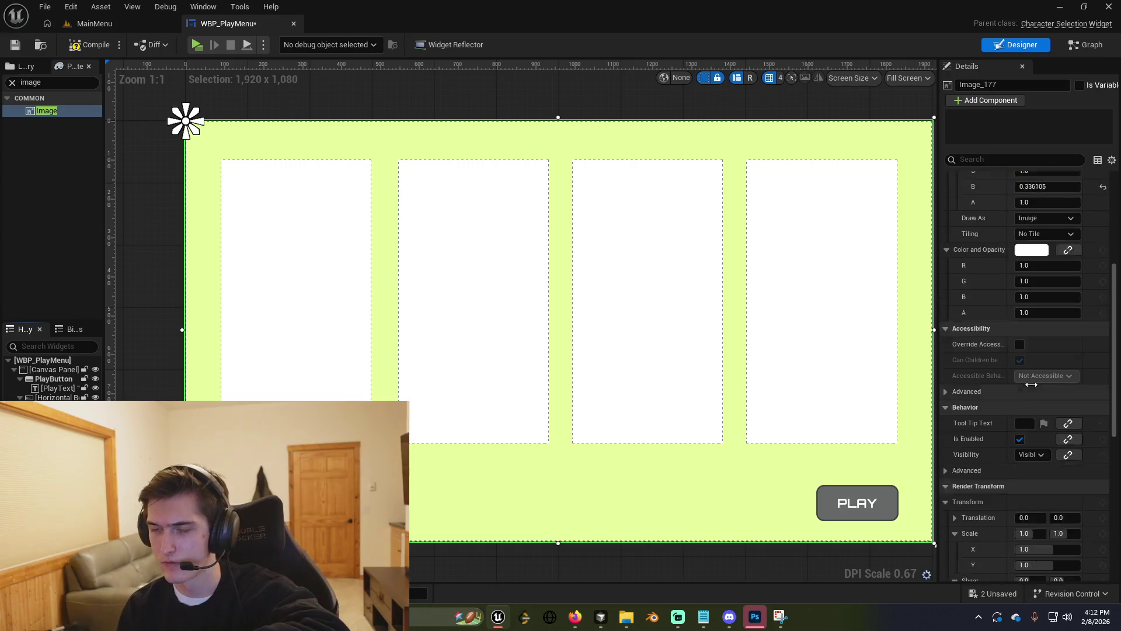
scroll(1031, 384, down, 2)
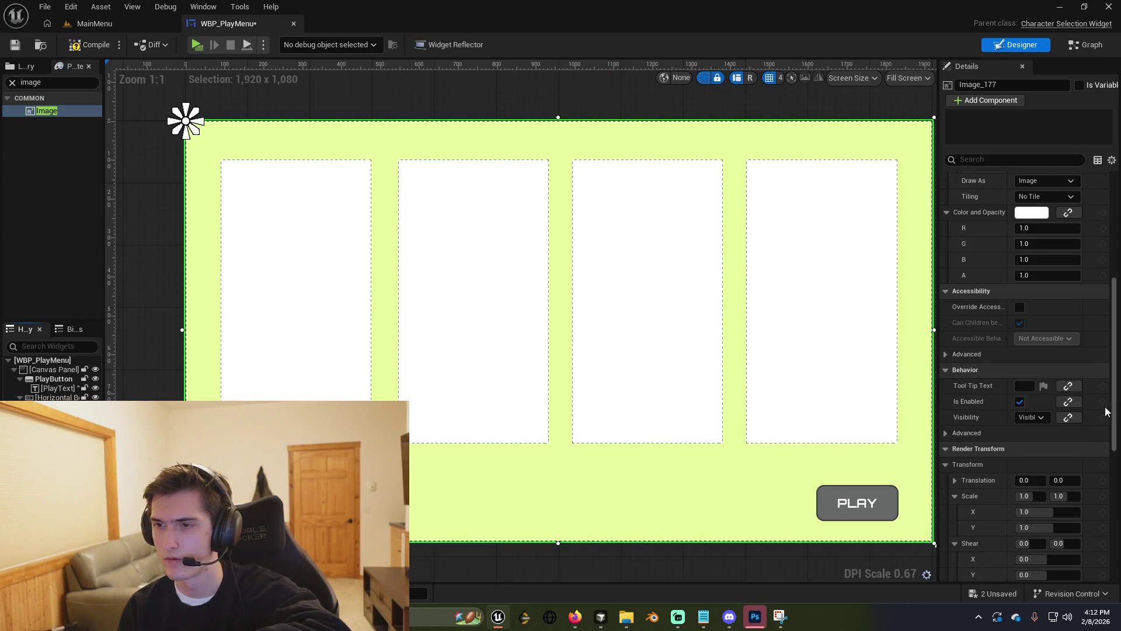
scroll(1085, 403, down, 1)
scroll(1066, 399, up, 6)
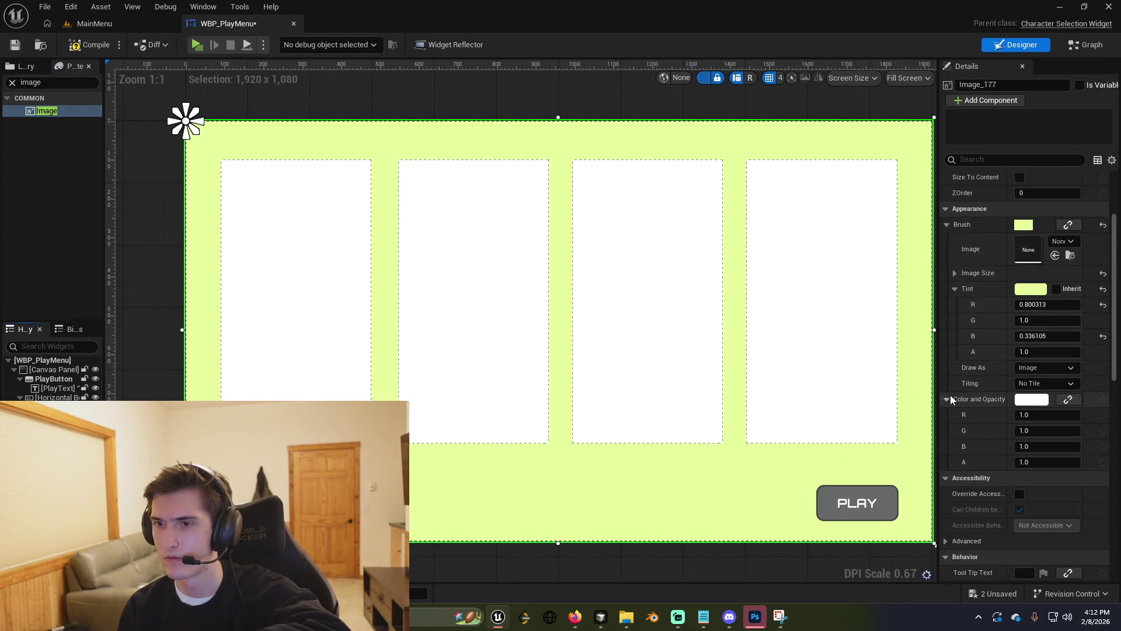
drag(937, 390, 879, 389)
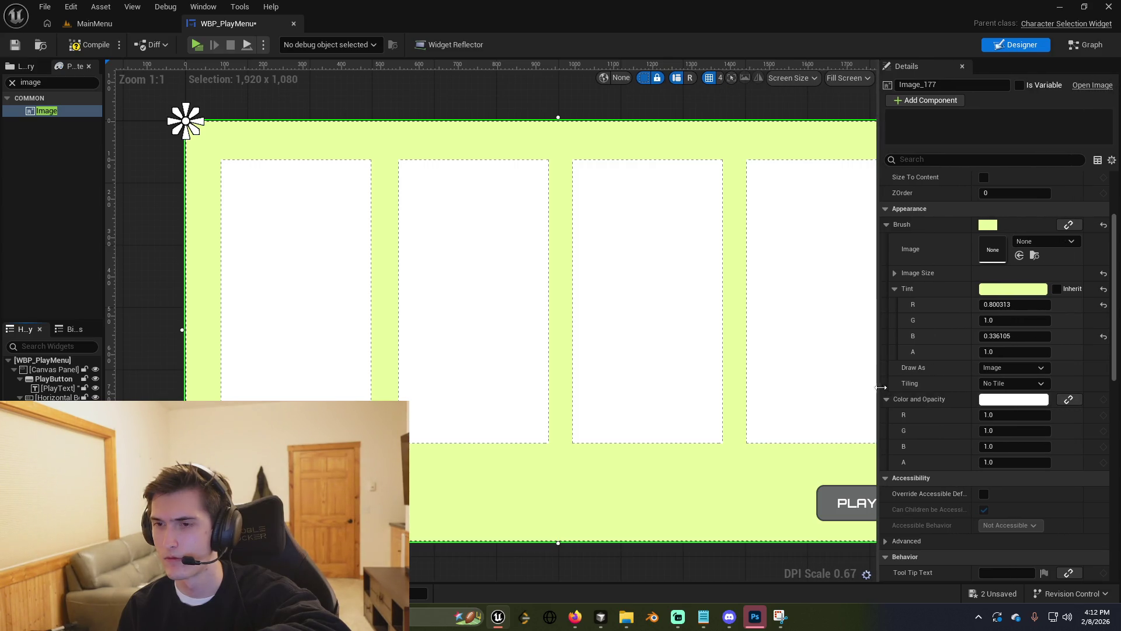
scroll(421, 380, down, 2)
scroll(686, 366, up, 1)
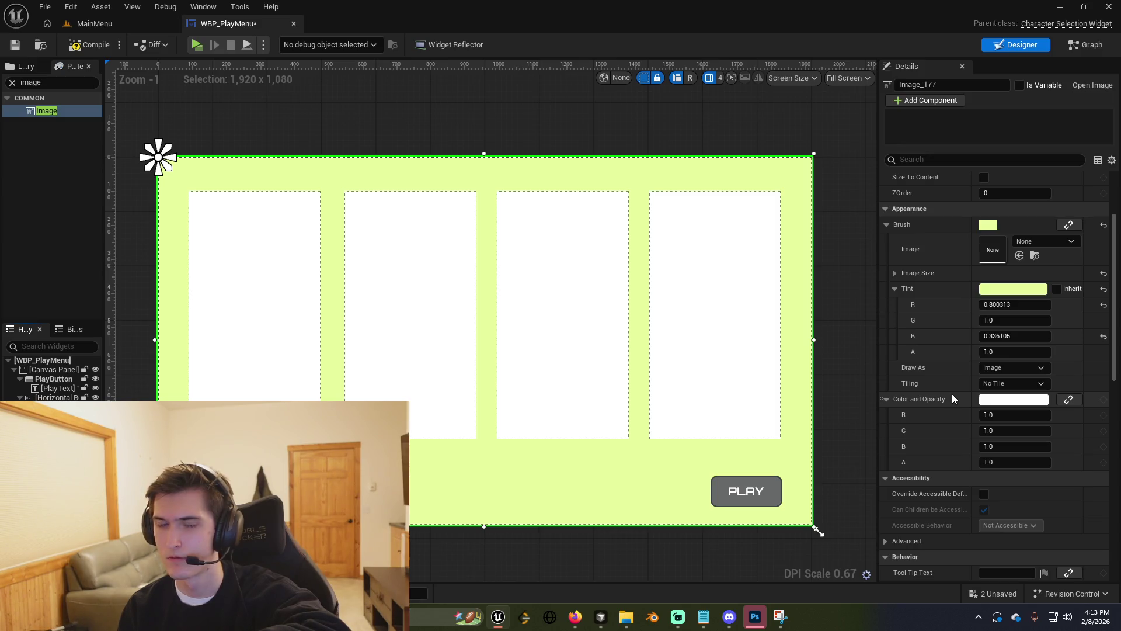
click(1038, 243)
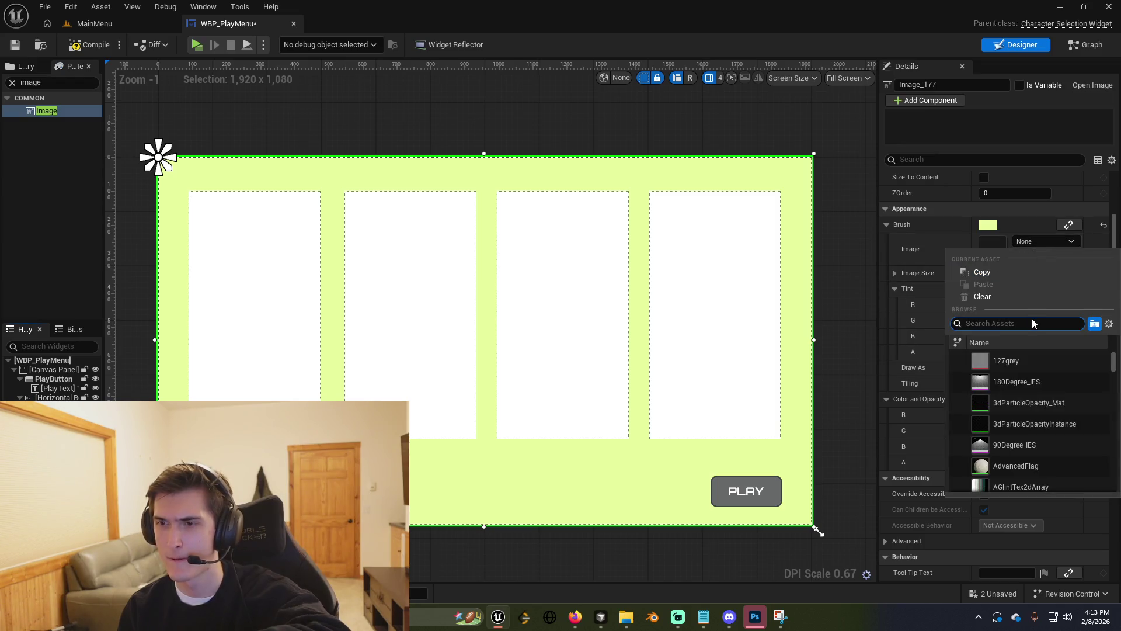
Force-delete the old CharacterSelectionScreenbg texture in UI Images and import the updated PNG.
click(94, 23)
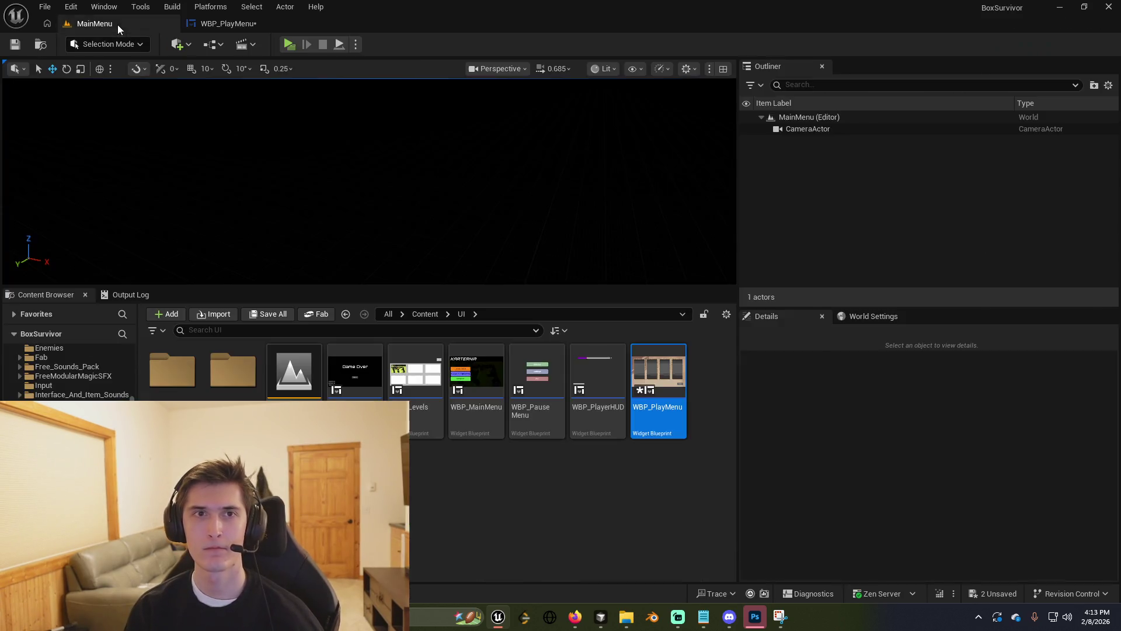
double_click(227, 399)
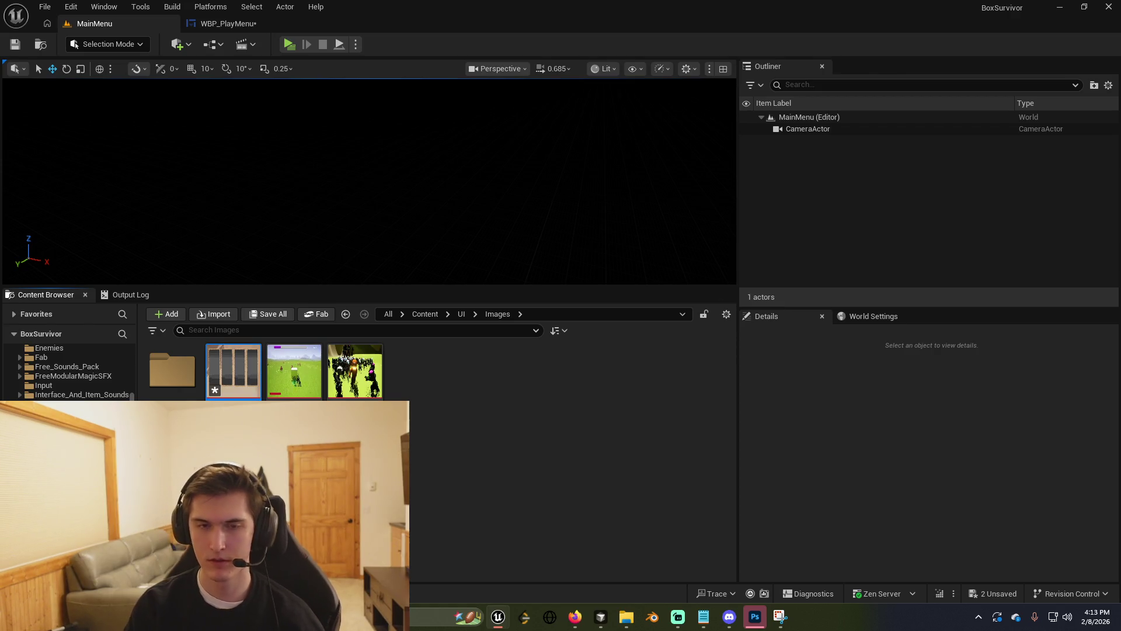
key(Delete)
click(590, 495)
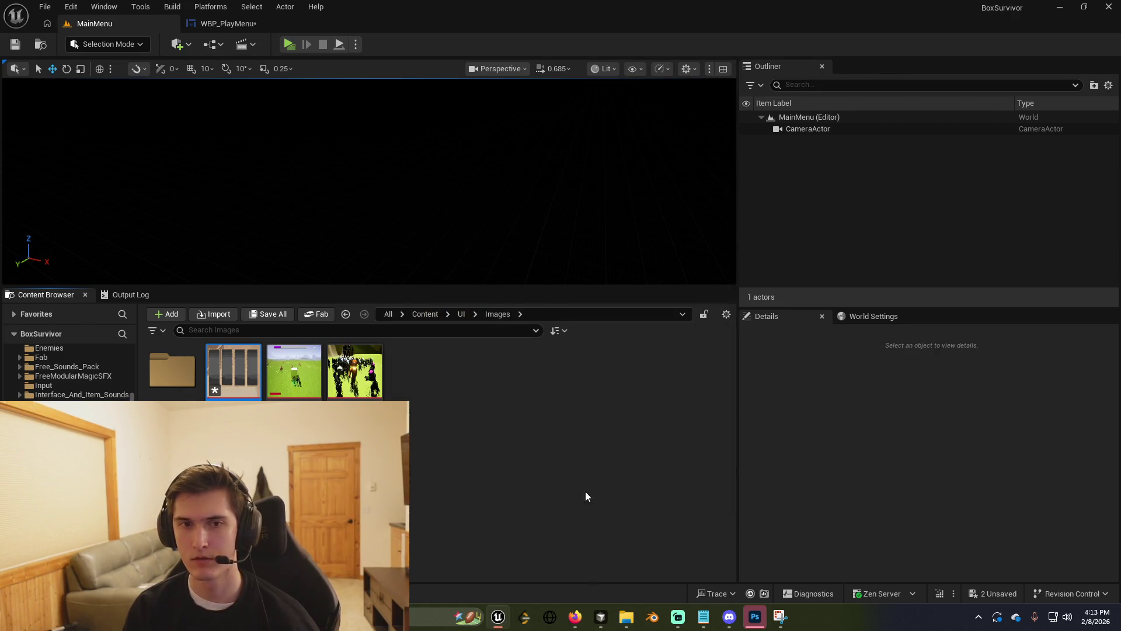
click(228, 316)
click(236, 111)
click(457, 293)
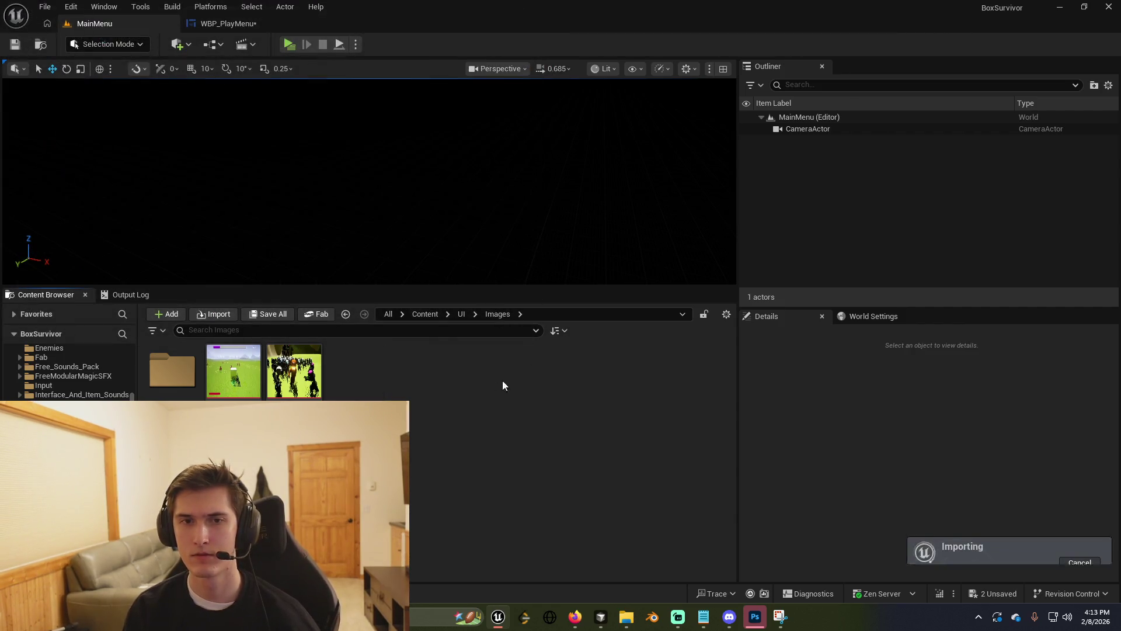
click(229, 383)
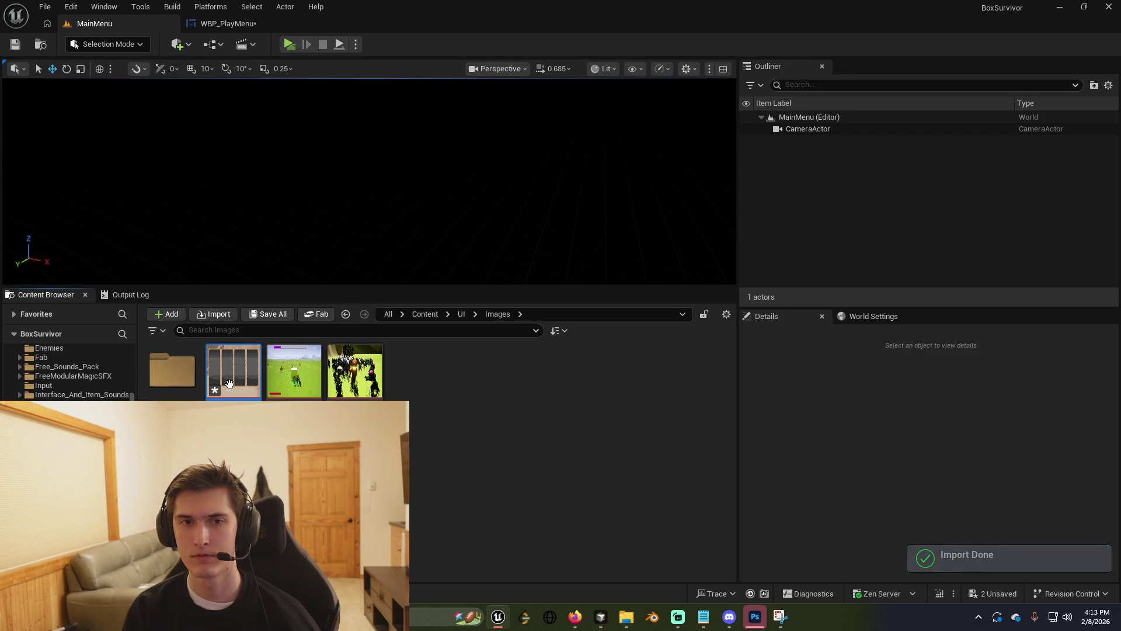
click(225, 24)
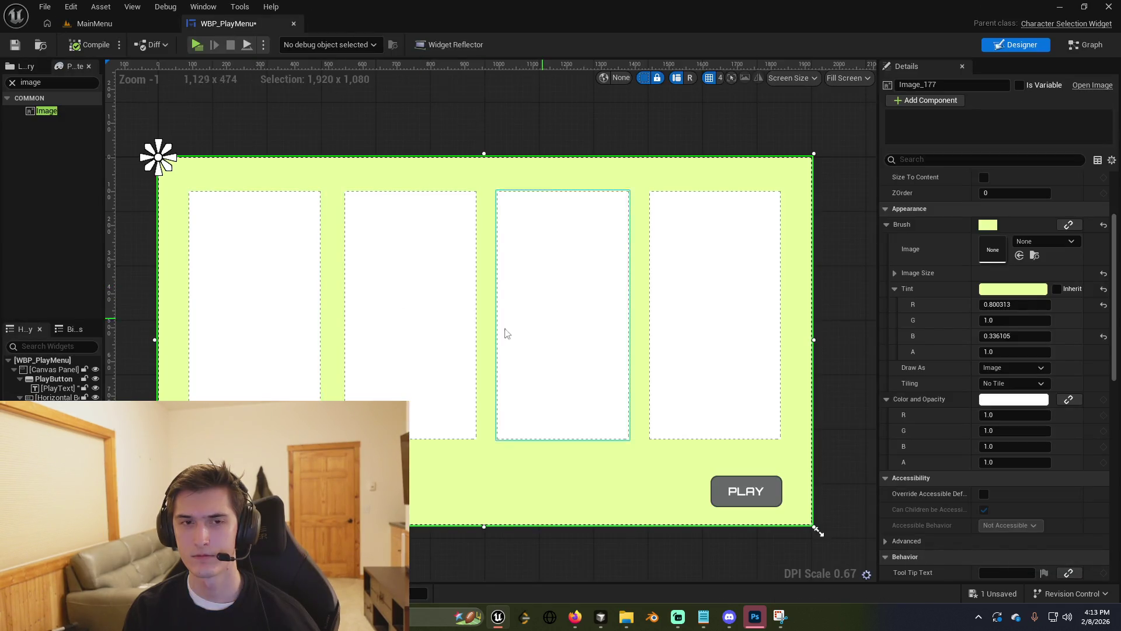
Restore the briefly deleted card-slot box and set the background image tint to pure white.
click(818, 530)
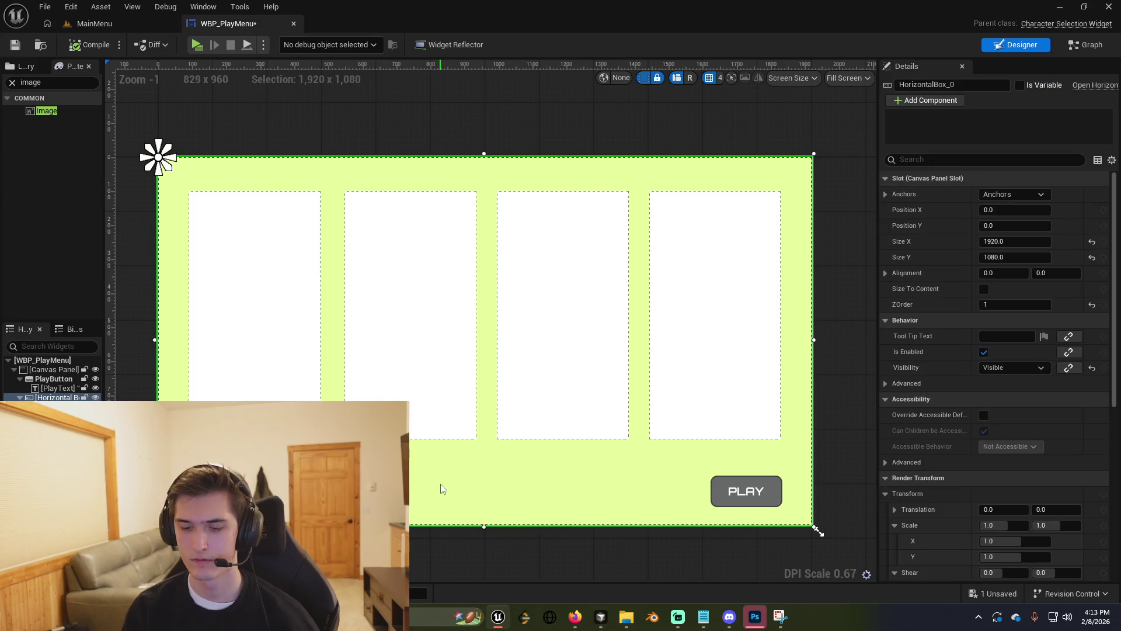
key(Delete)
key(ctrl+z)
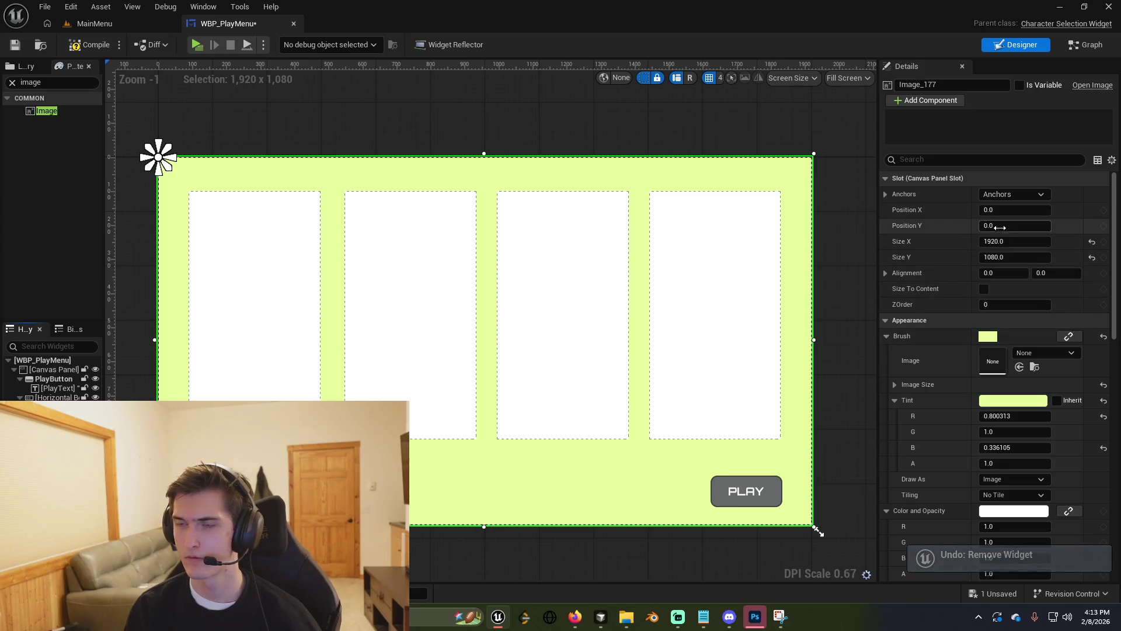
click(1016, 401)
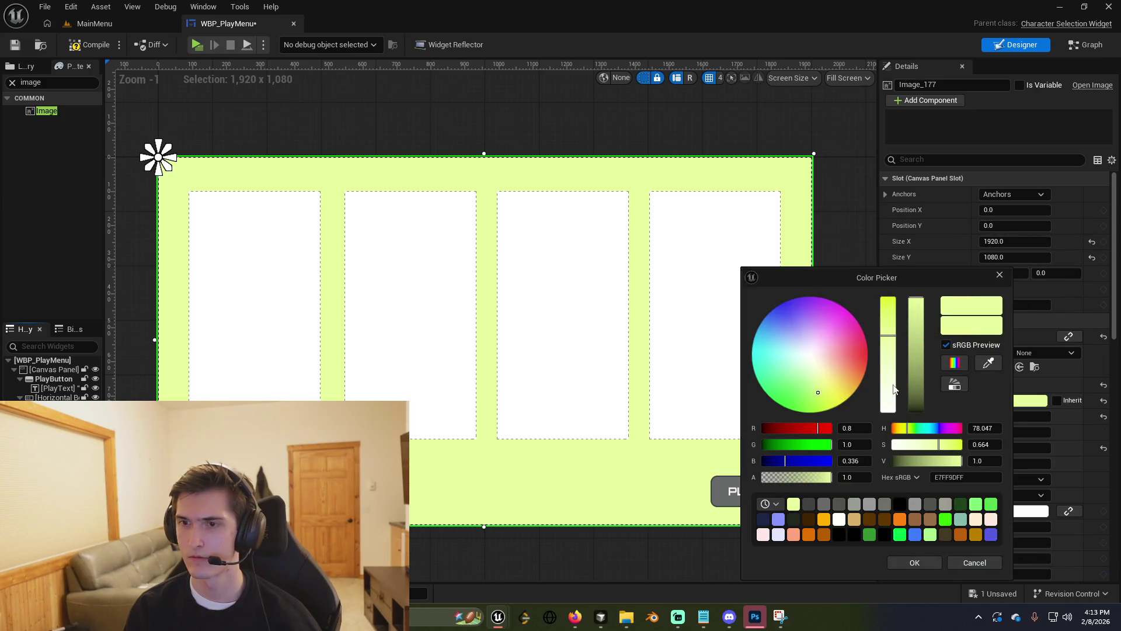
drag(894, 389, 888, 492)
click(937, 561)
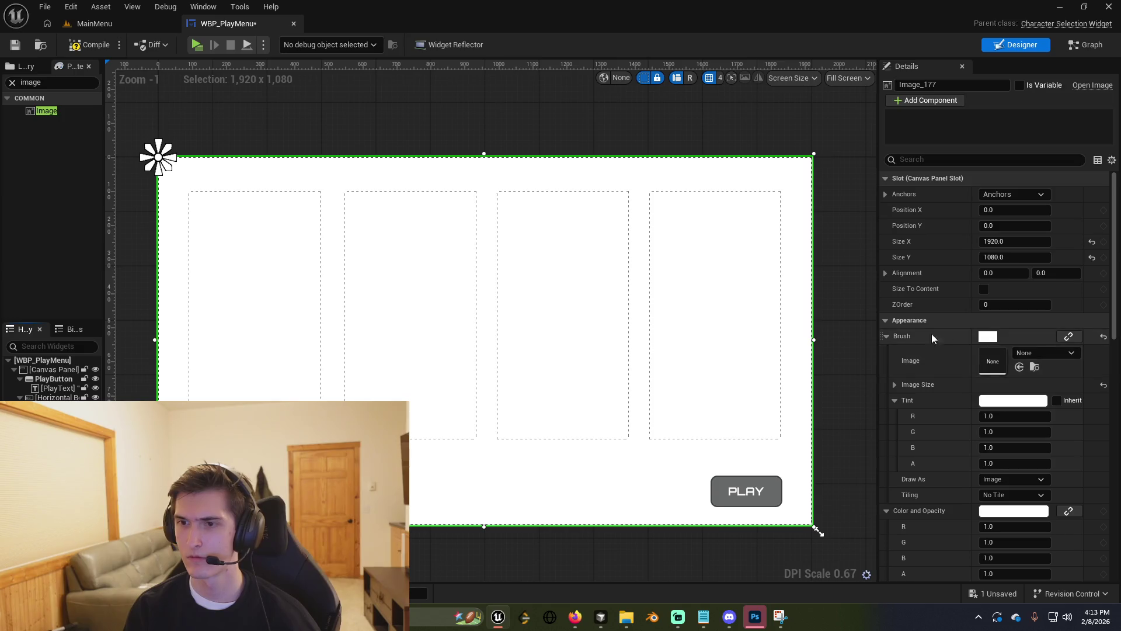
Set the background brush image to the CharacterSelection texture.
click(1042, 352)
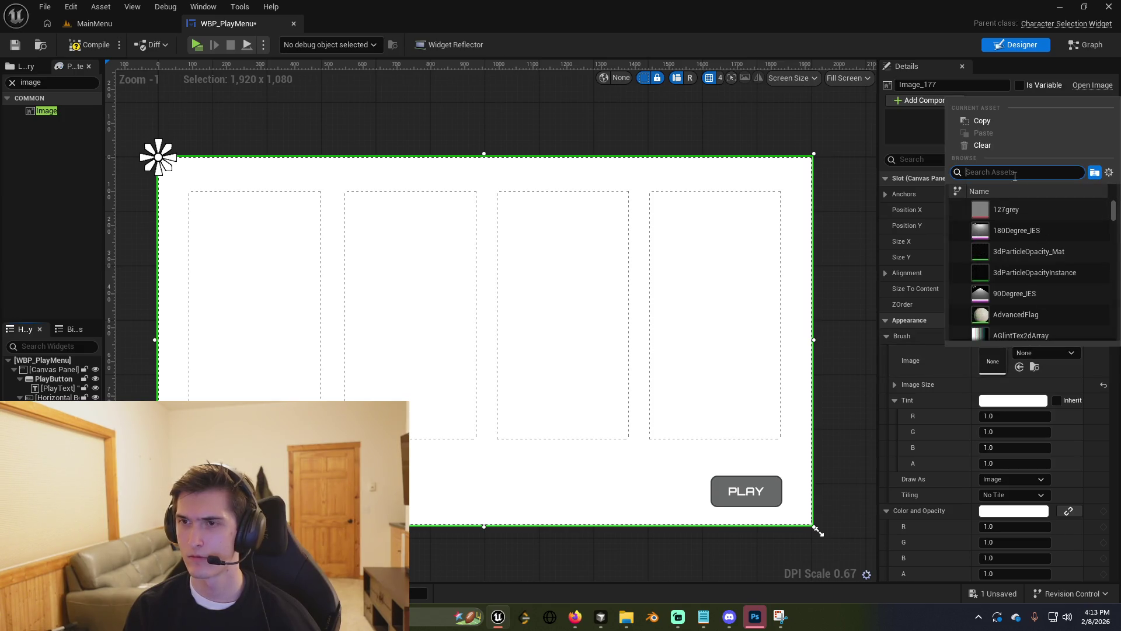
text(chara)
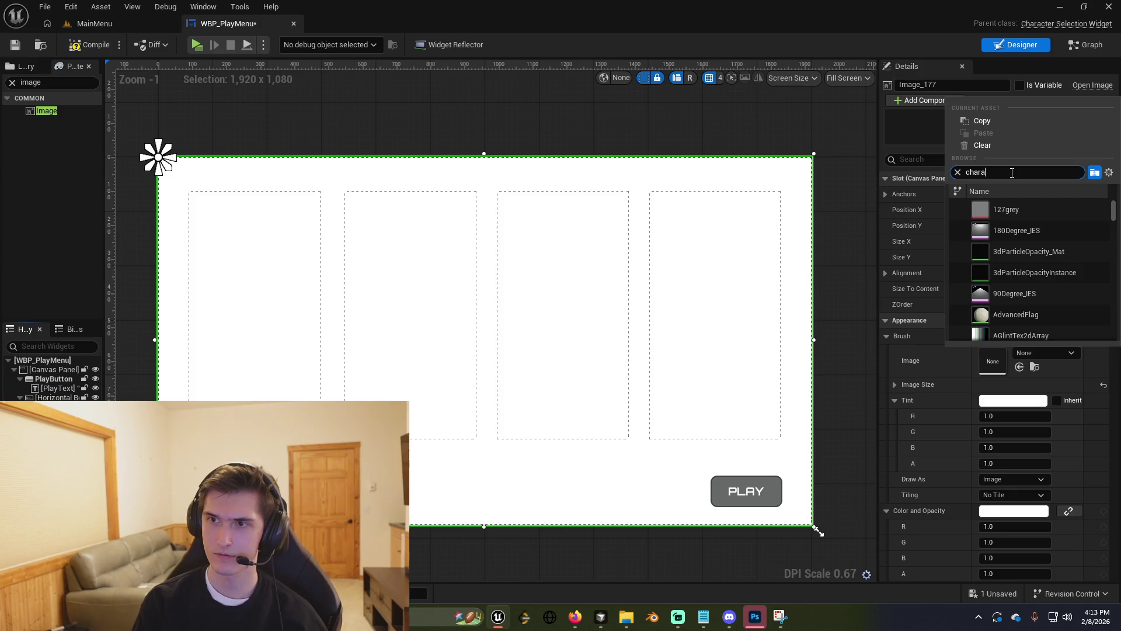
click(1041, 273)
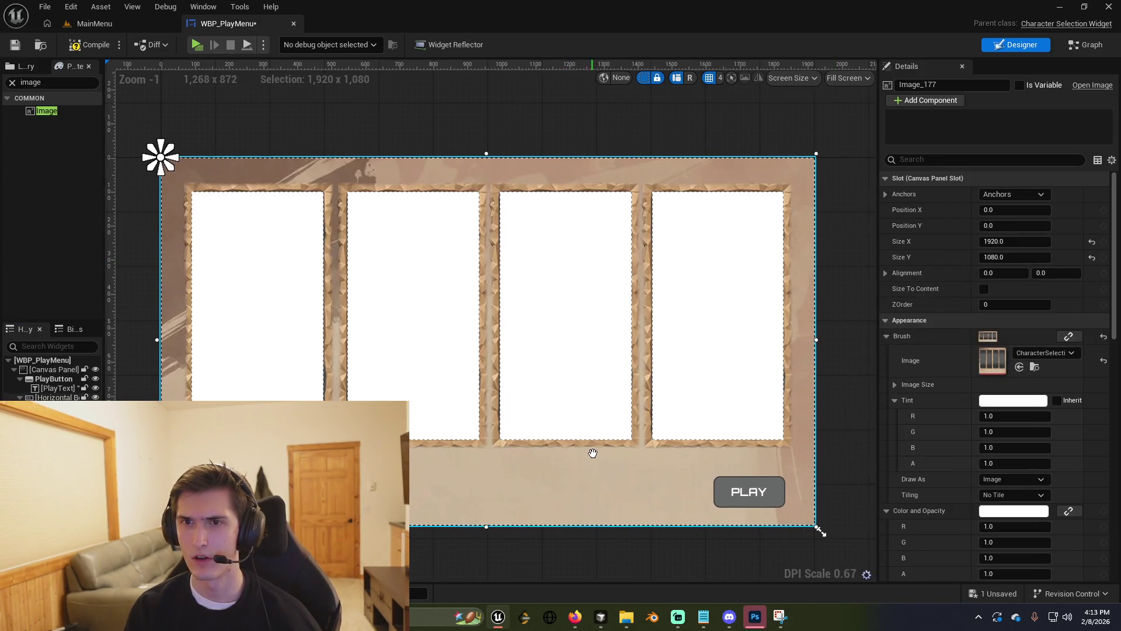
drag(592, 454, 610, 441)
Save and compile WBP_PlayMenu, then return to the MainMenu level.
key(ctrl+s)
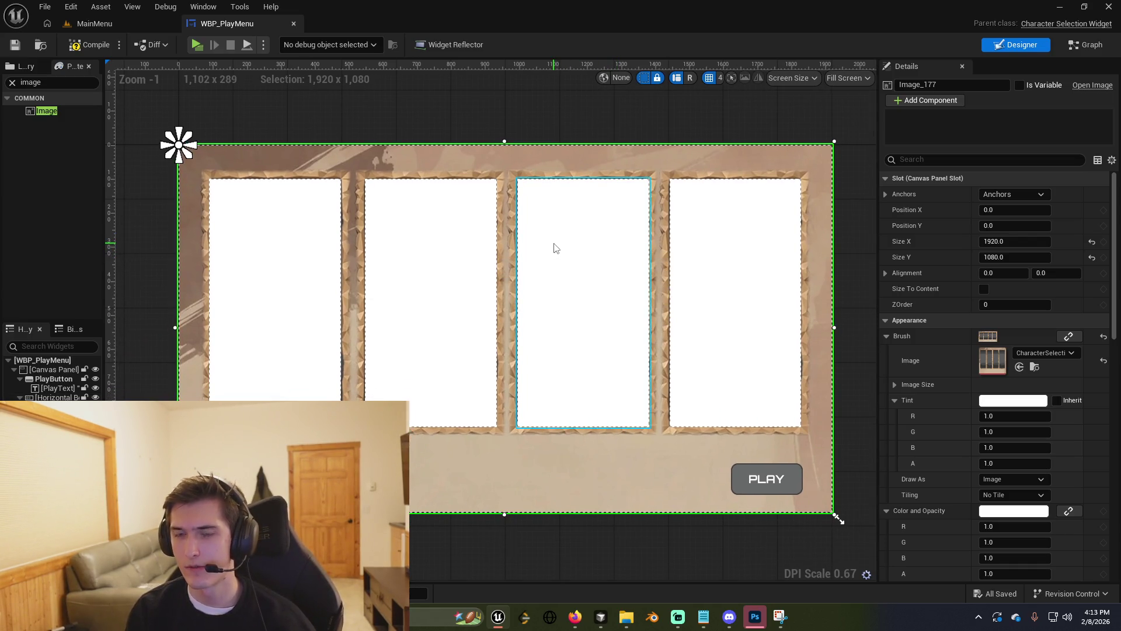
click(82, 46)
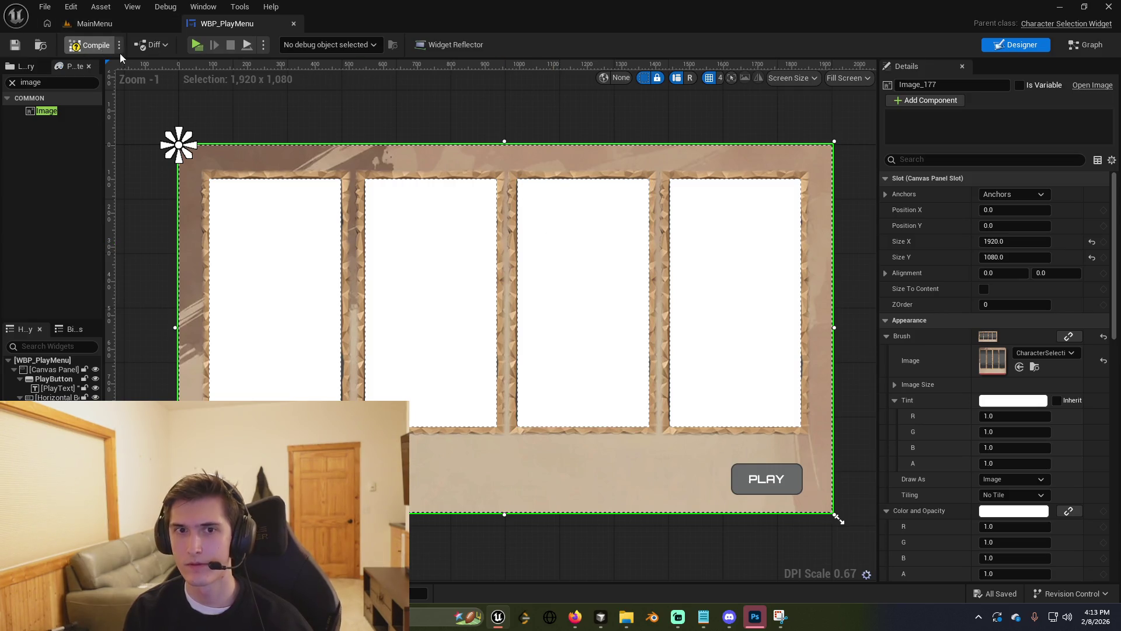
click(105, 25)
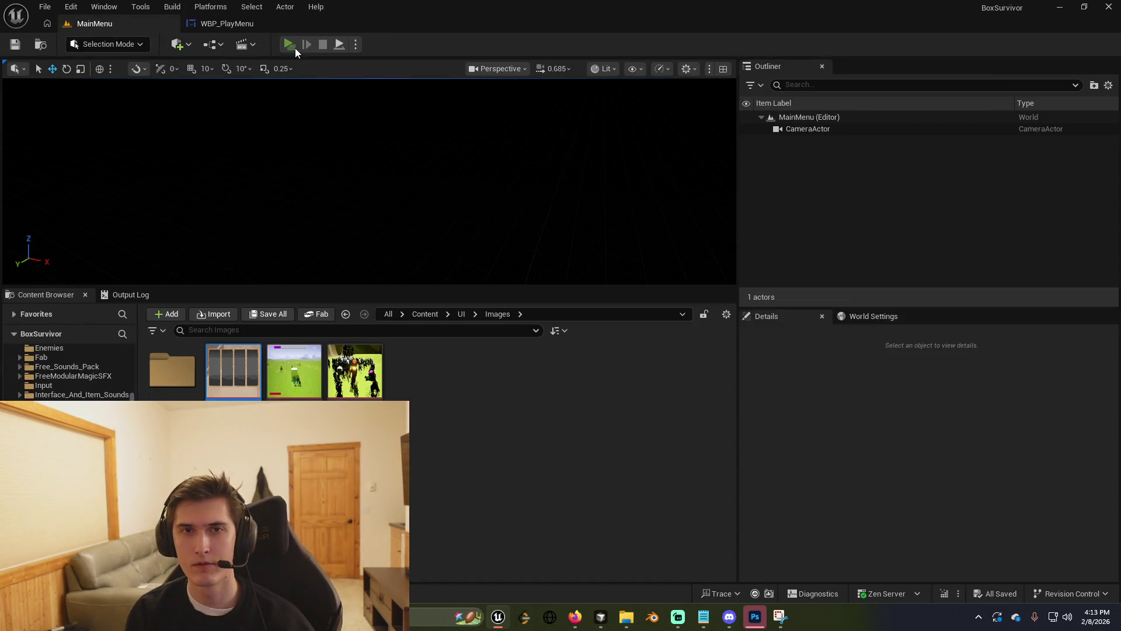
key(alt+p)
click(439, 245)
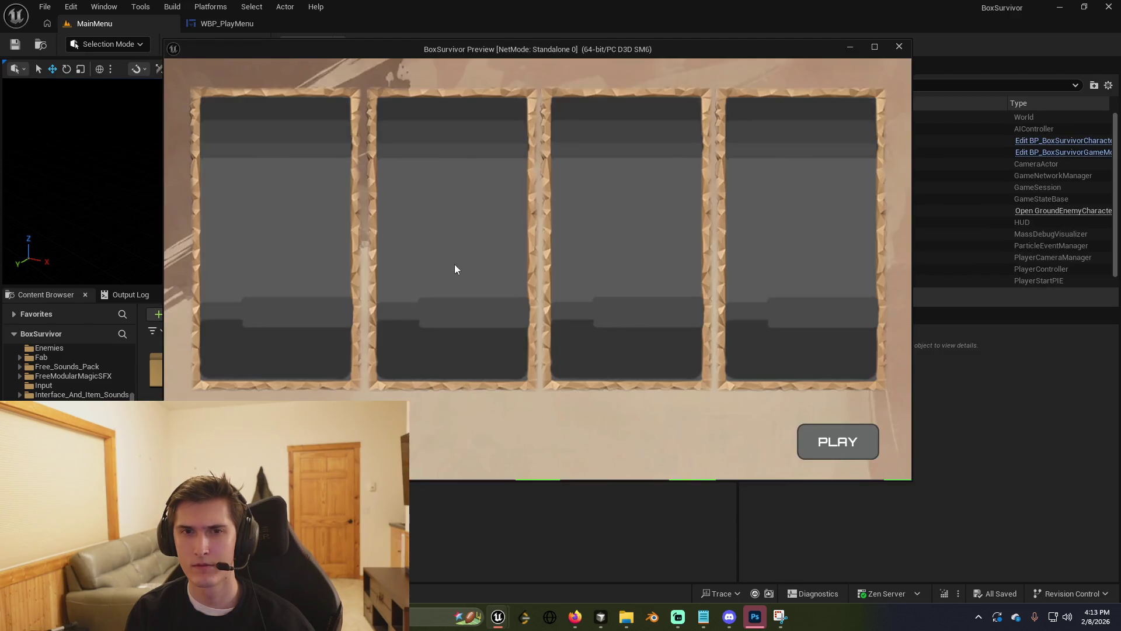
click(328, 306)
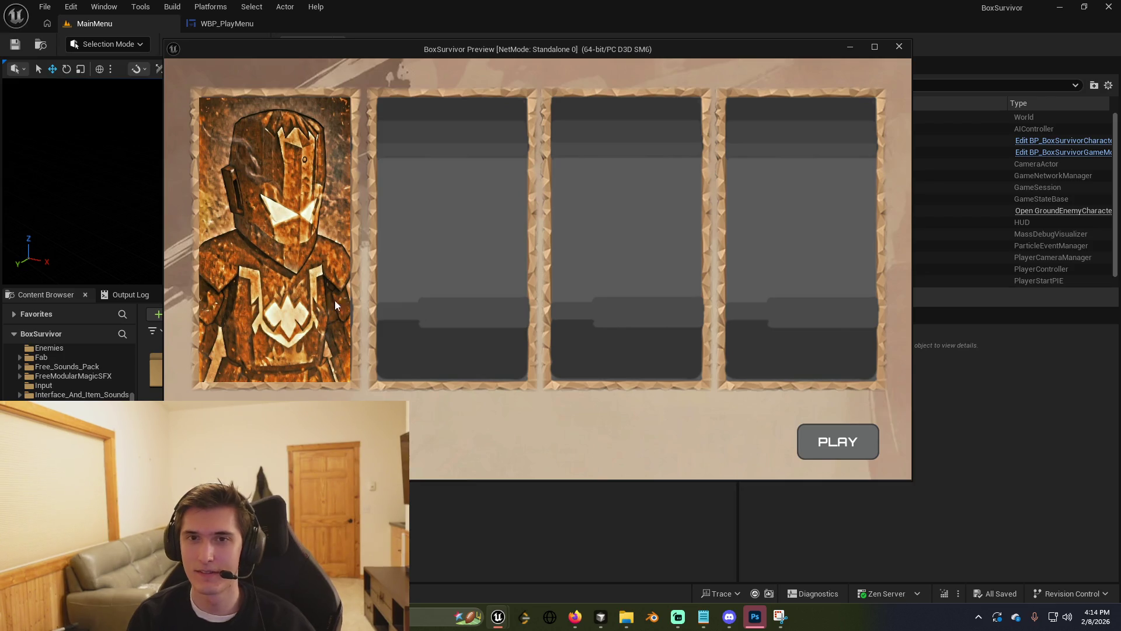
click(816, 440)
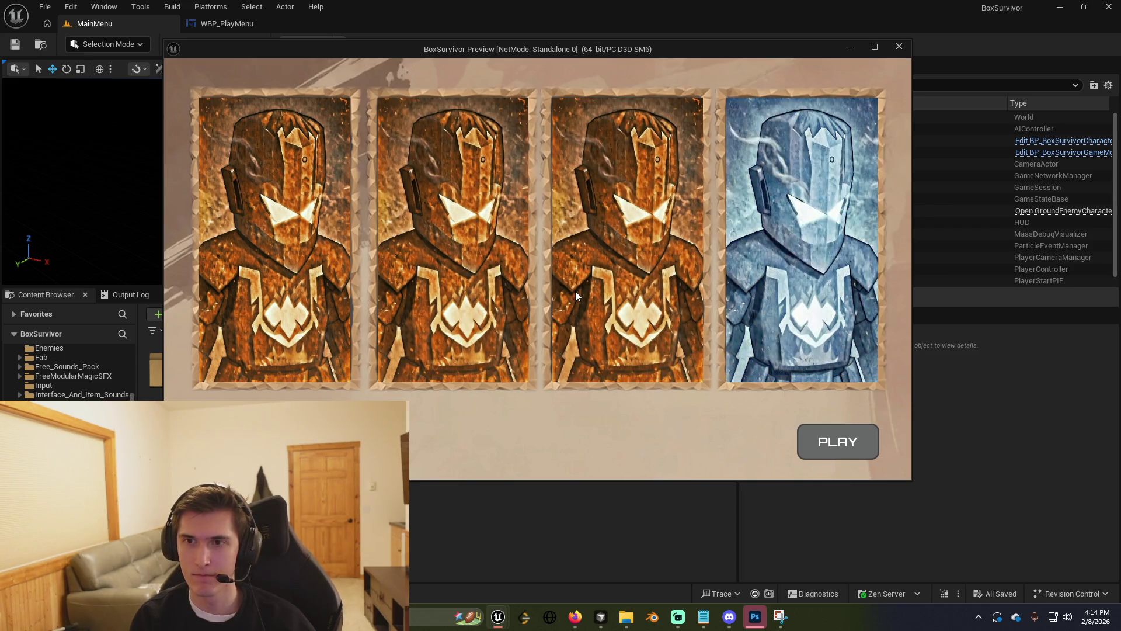
click(835, 438)
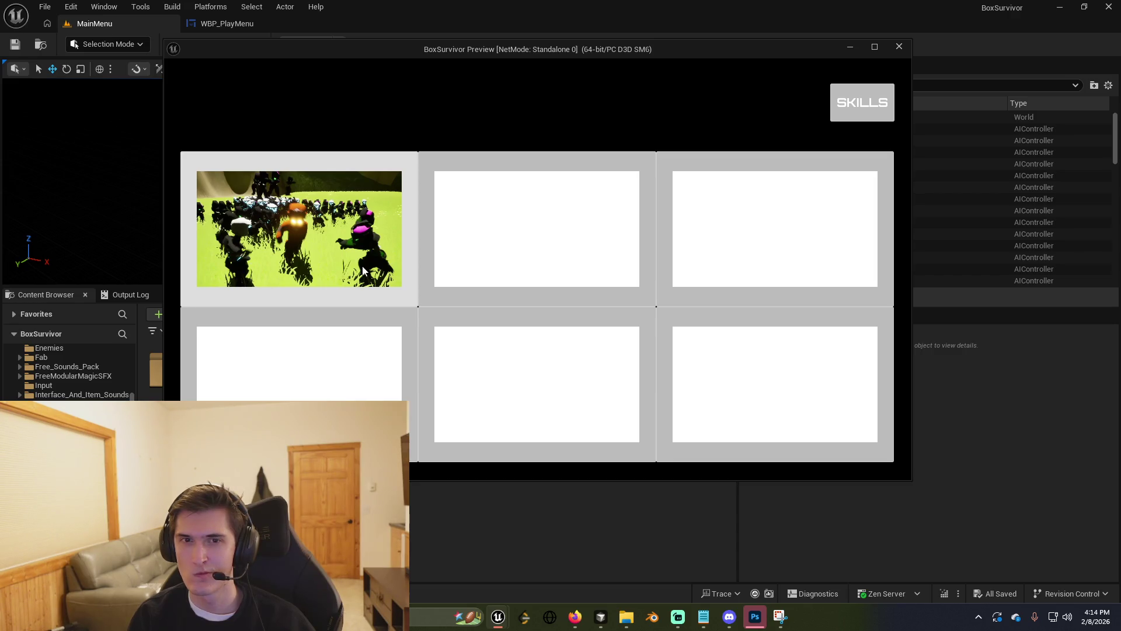
click(367, 195)
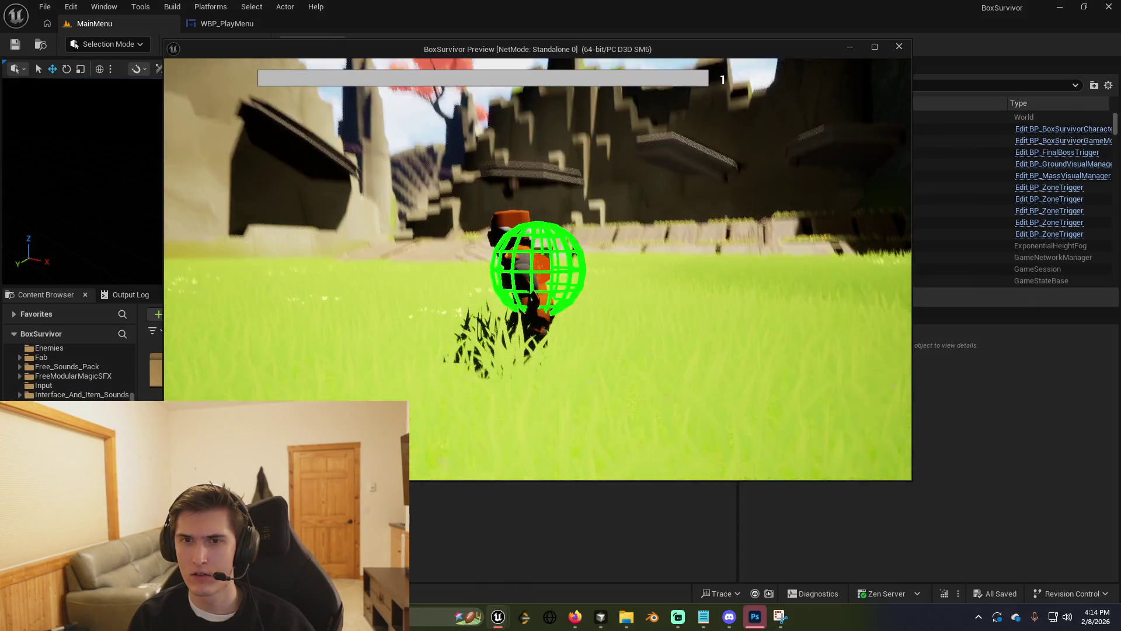
key(w)
key(w)
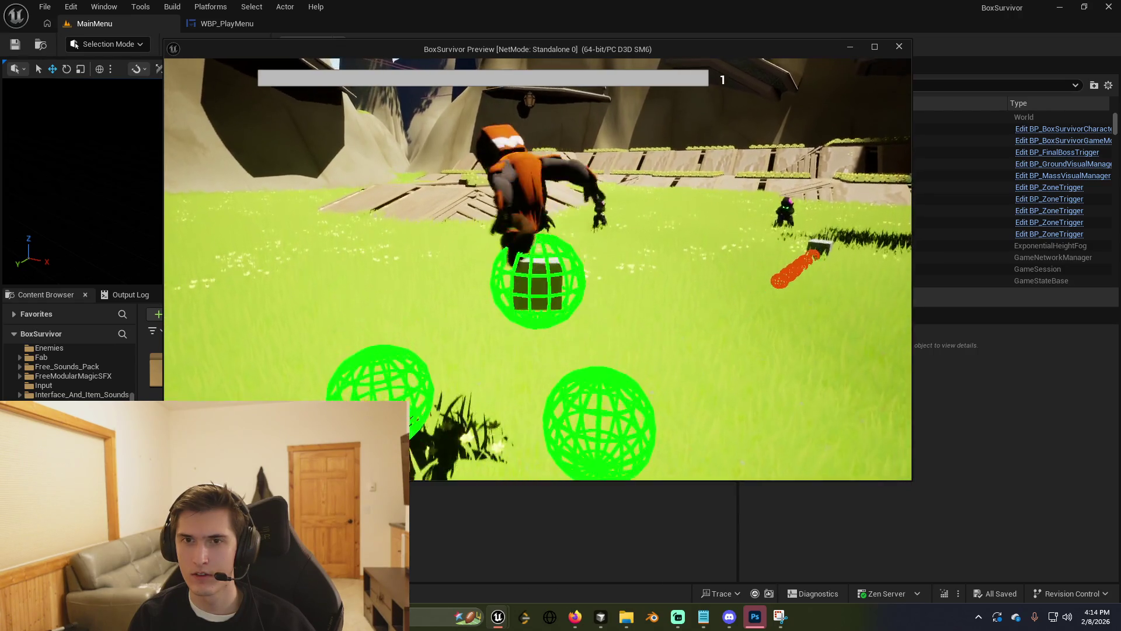
key(Escape)
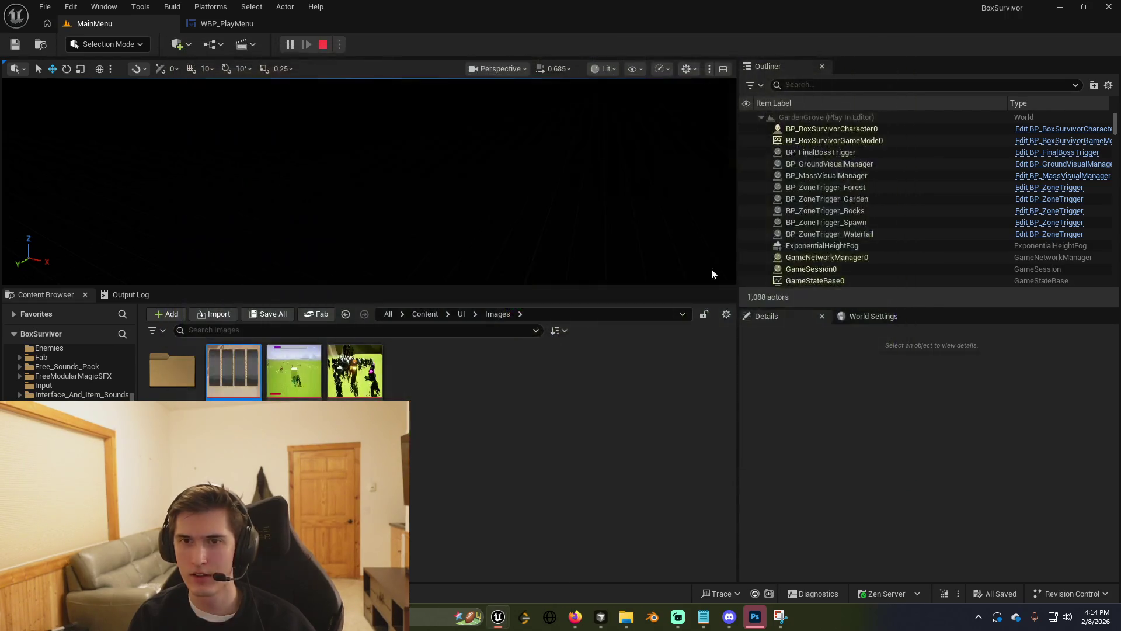
Bring Photoshop forward to review the four-frame background design.
key(alt+Tab)
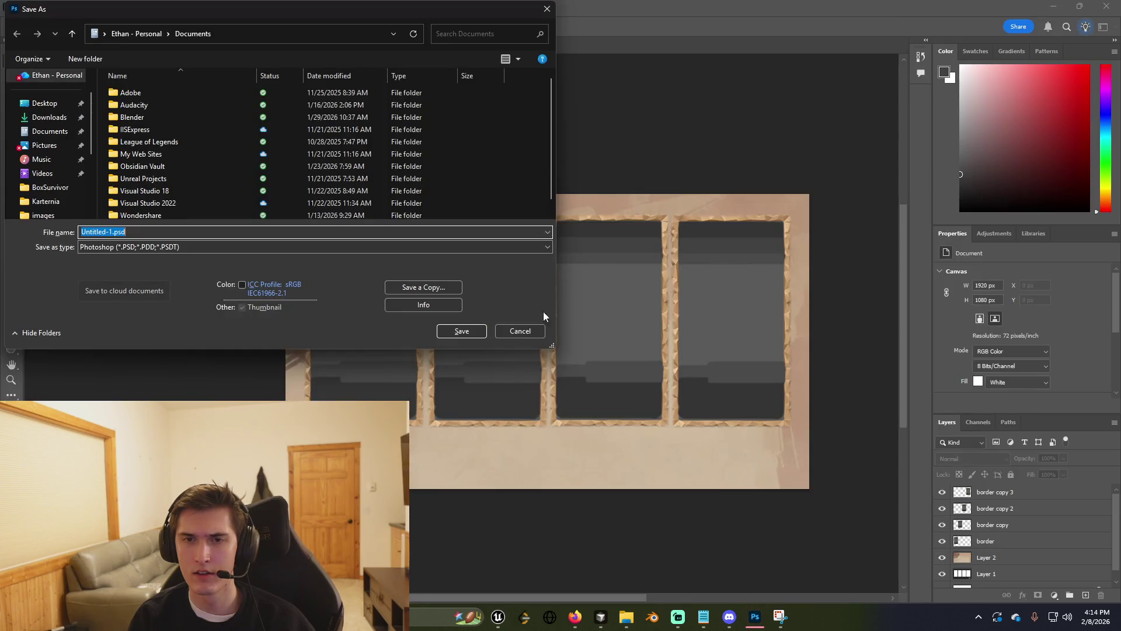
click(517, 332)
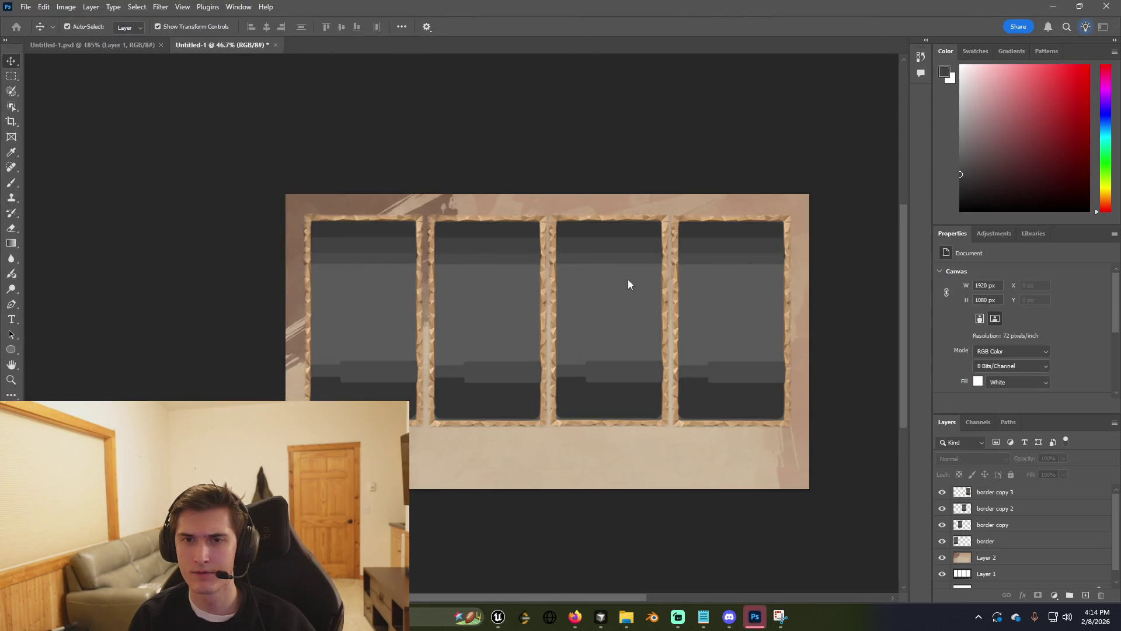
right_click(504, 132)
Switch to the Cursor editor showing UpgradeSystem.cpp.
key(alt+Tab)
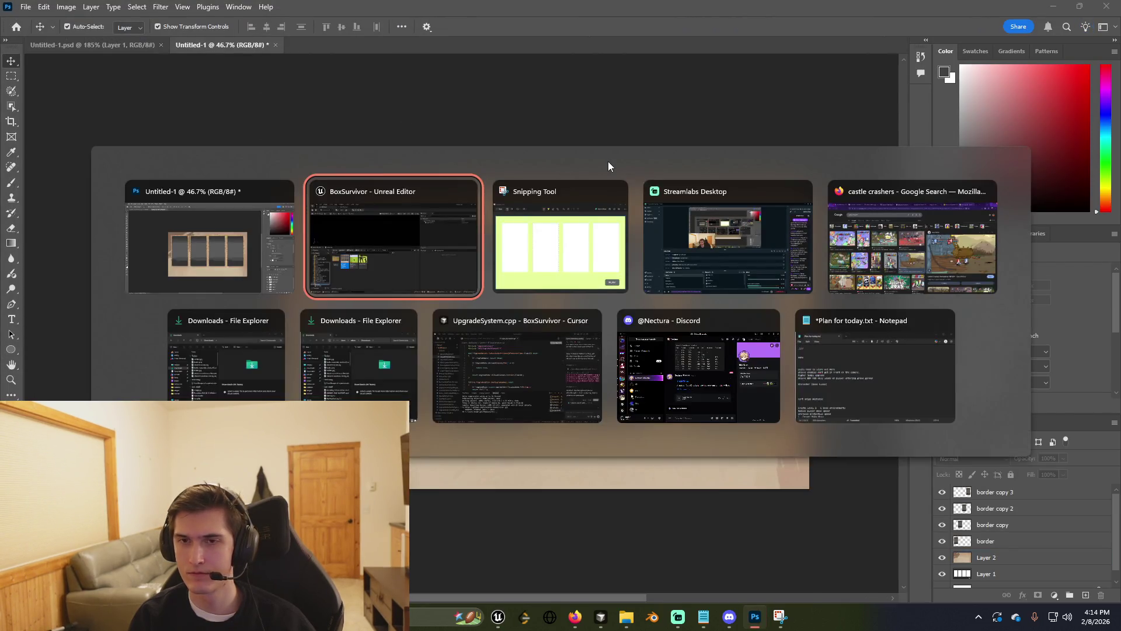
mouse_move(381, 269)
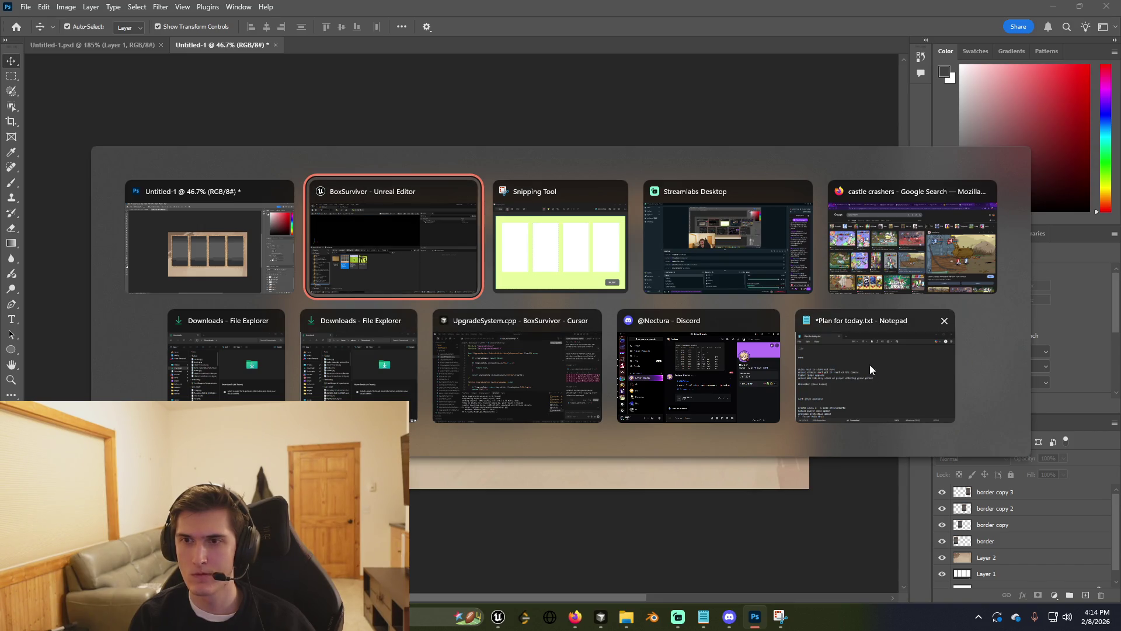
click(492, 367)
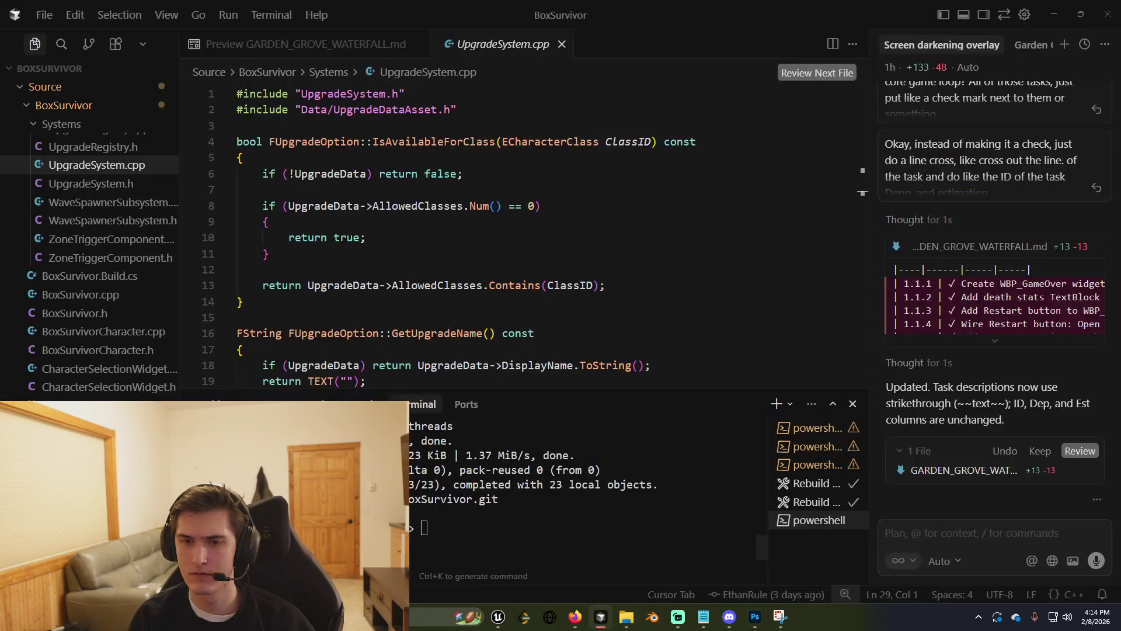
Display the GARDEN_GROVE_WATERFALL.md preview in Cursor.
mouse_move(599, 610)
click(471, 268)
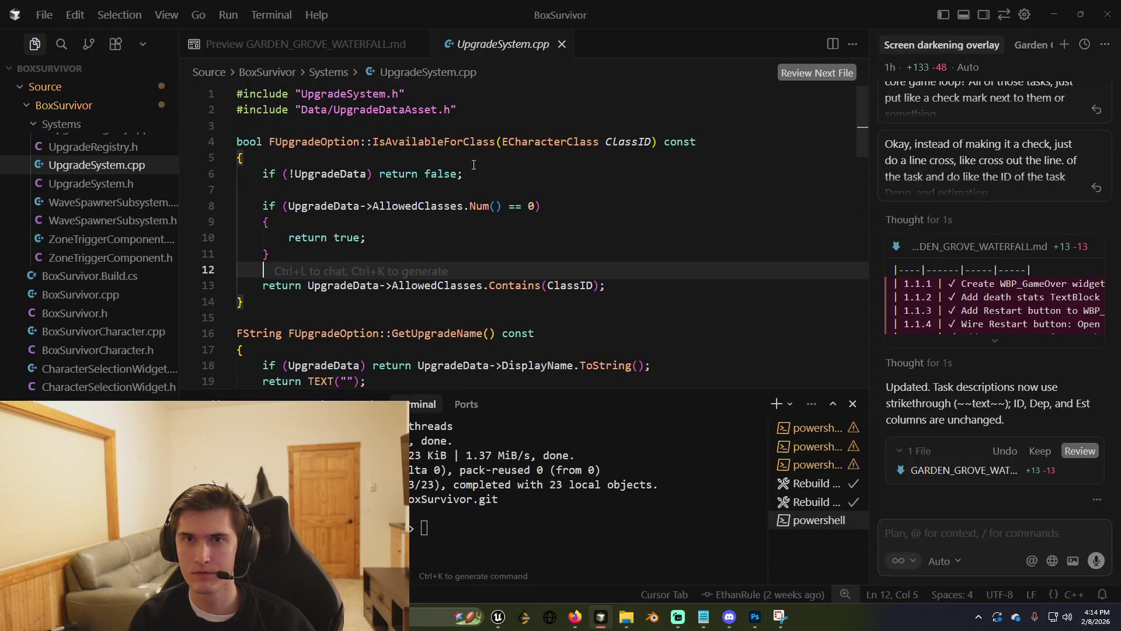
click(351, 49)
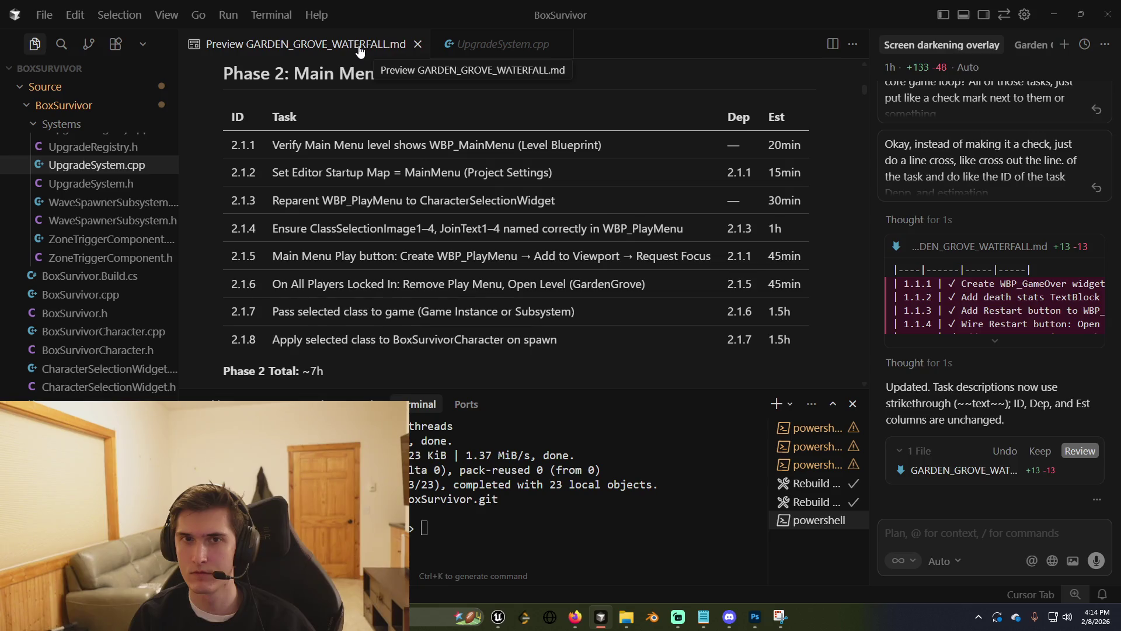
View the markdown preview tab's options menu and close it without changes.
click(853, 45)
click(598, 51)
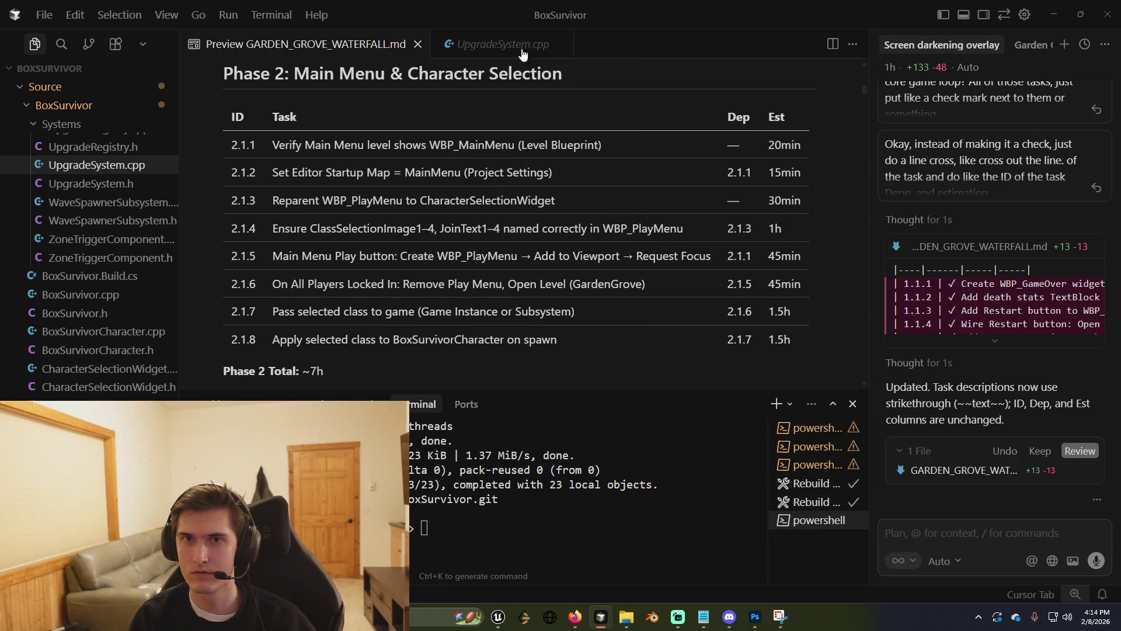
right_click(328, 47)
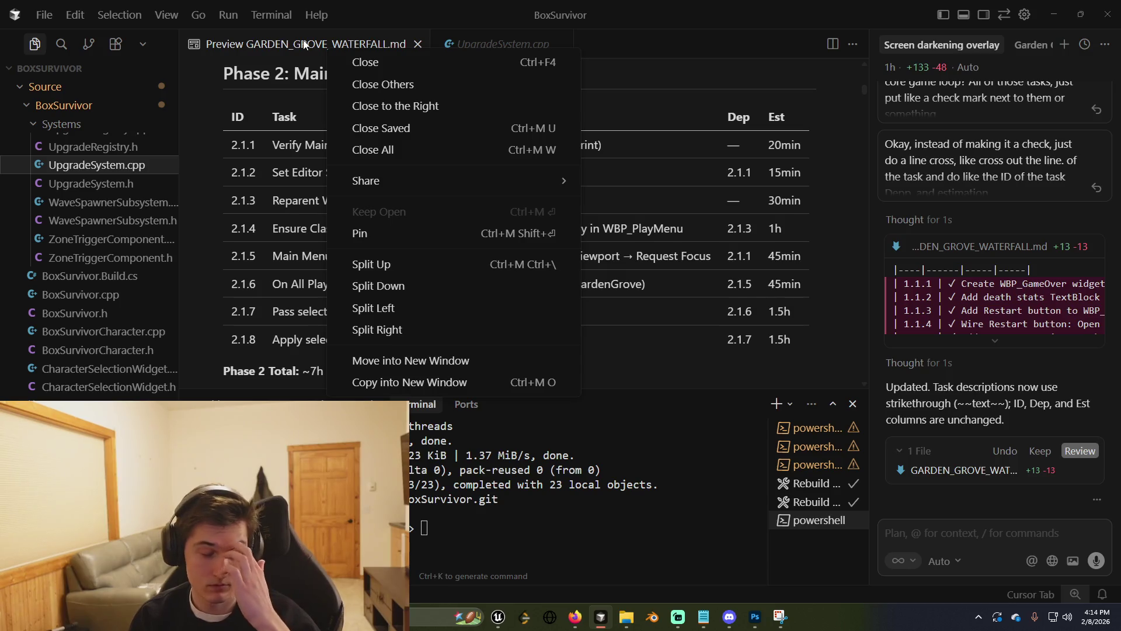
click(304, 45)
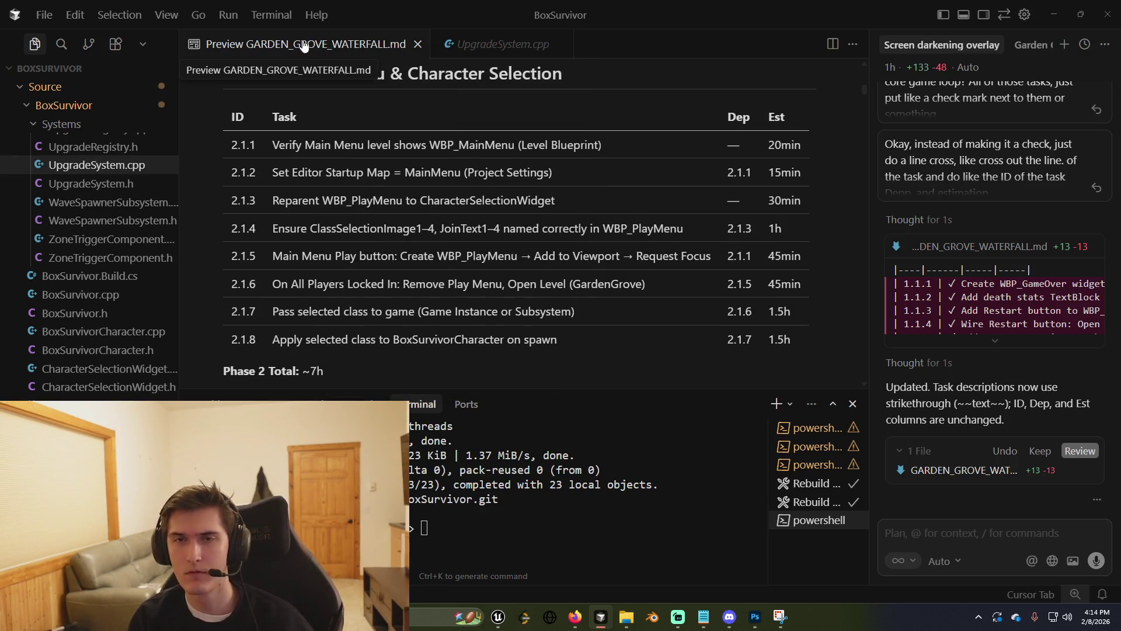